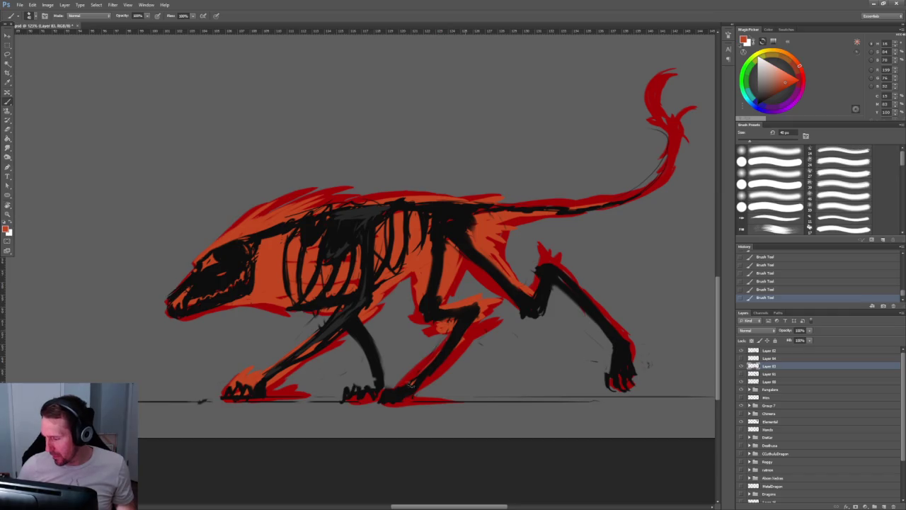
Paint a thin dark-red accent stroke along the hind-leg spike with a 30 px brush.
{"action": "key", "text": "bracketleft"}
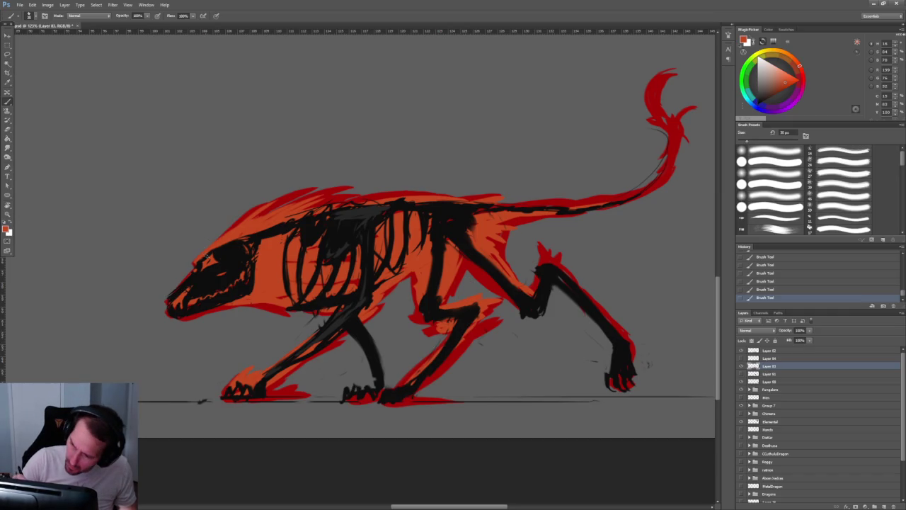
{"action": "left_click", "coordinate": [213, 233], "text": "alt"}
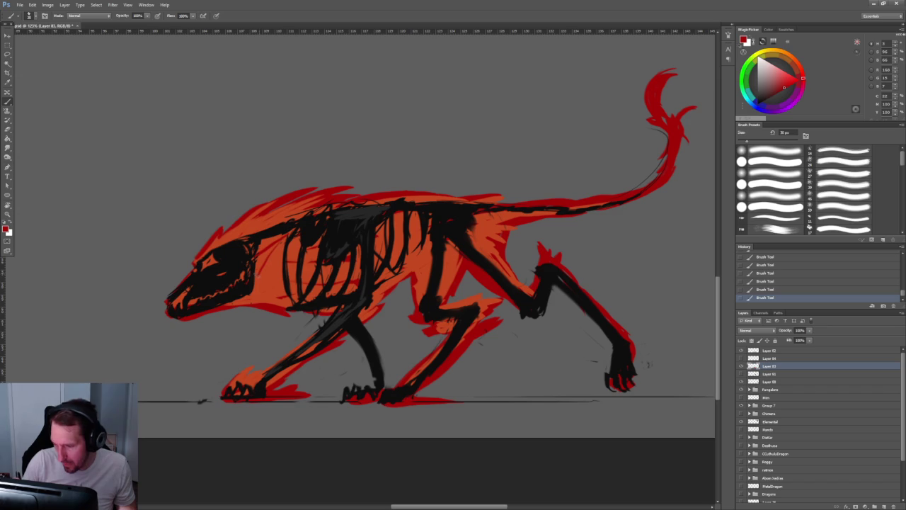
{"action": "left_click", "coordinate": [485, 239], "text": "alt"}
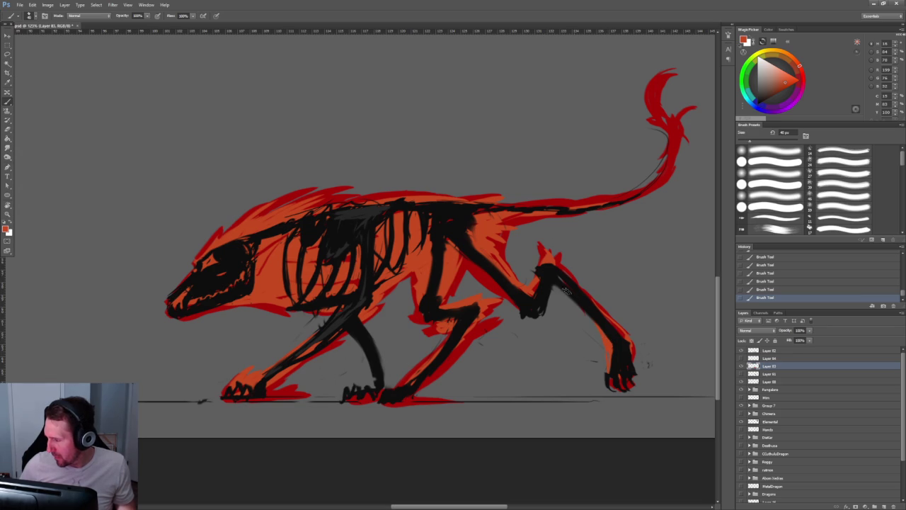
{"action": "left_click", "coordinate": [563, 269], "text": "alt"}
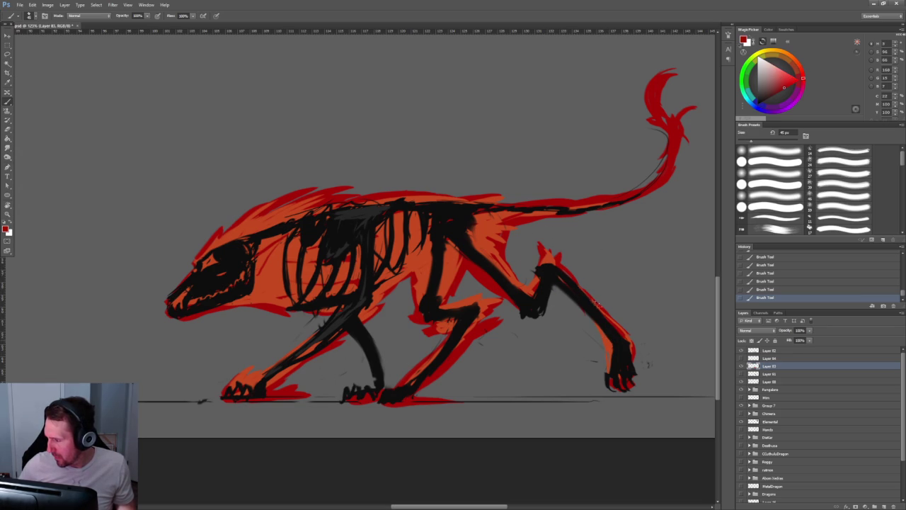
{"action": "left_click_drag", "start_coordinate": [560, 228], "coordinate": [555, 251]}
{"action": "left_click_drag", "start_coordinate": [500, 243], "coordinate": [409, 282]}
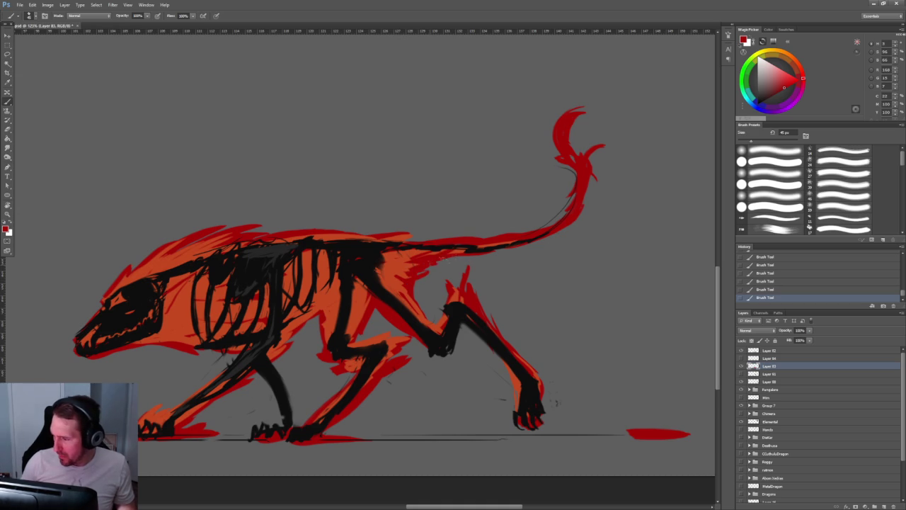
{"action": "left_click_drag", "start_coordinate": [558, 227], "coordinate": [683, 205]}
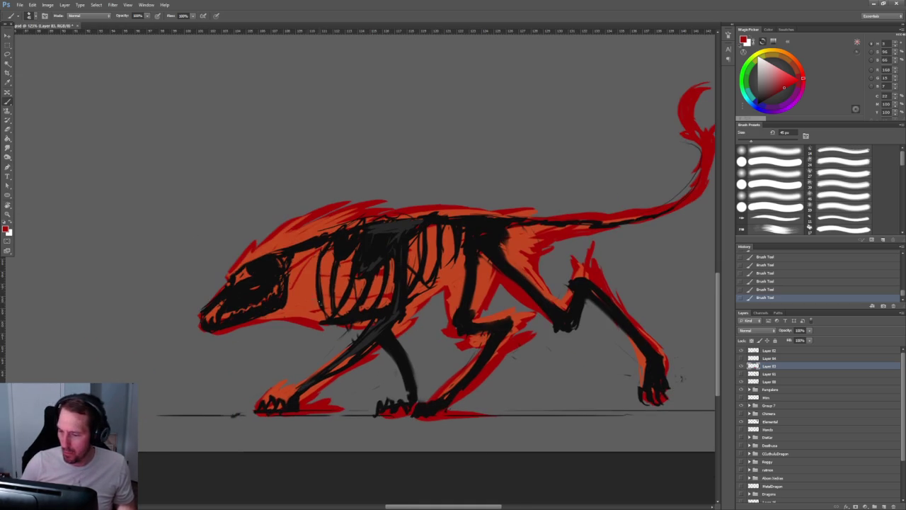
Paint orange around the creature's eye and along its jaw, resizing the brush to 80 px.
{"action": "left_click_drag", "start_coordinate": [799, 67], "coordinate": [790, 53]}
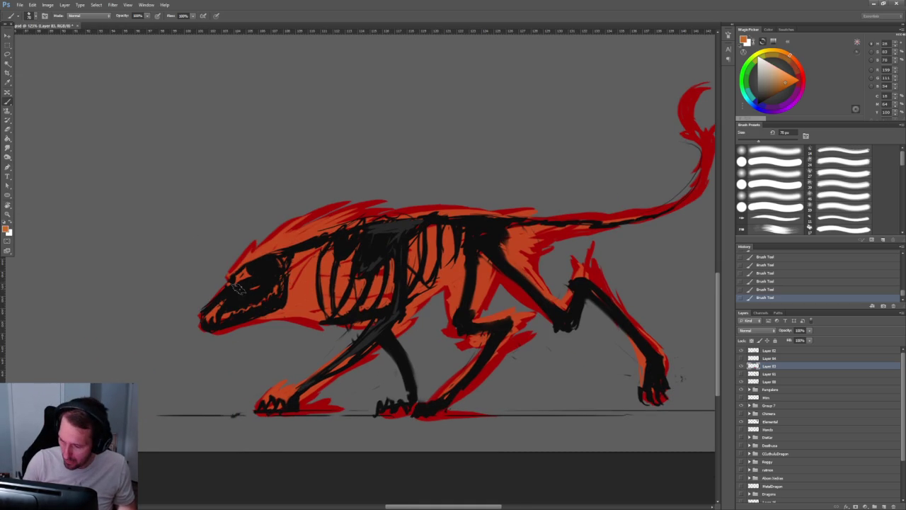
{"action": "mouse_move", "coordinate": [248, 272]}
{"action": "left_mouse_down"}
{"action": "mouse_move", "coordinate": [239, 277]}
{"action": "mouse_move", "coordinate": [269, 240]}
{"action": "mouse_move", "coordinate": [339, 222]}
{"action": "left_mouse_up"}
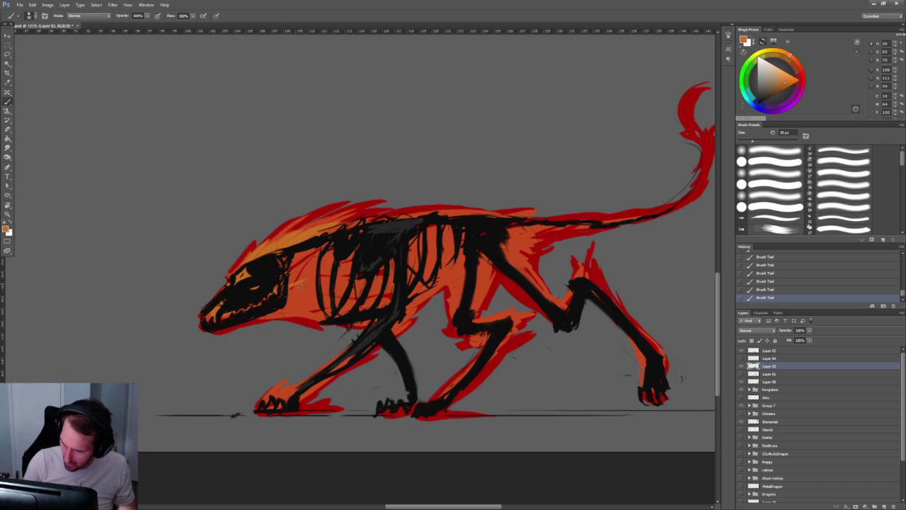
{"action": "mouse_move", "coordinate": [280, 309]}
{"action": "left_mouse_down"}
{"action": "mouse_move", "coordinate": [311, 306]}
{"action": "mouse_move", "coordinate": [297, 294]}
{"action": "mouse_move", "coordinate": [336, 273]}
{"action": "mouse_move", "coordinate": [340, 240]}
{"action": "left_mouse_up"}
{"action": "key", "text": "bracketleft"}
{"action": "key", "text": "bracketleft"}
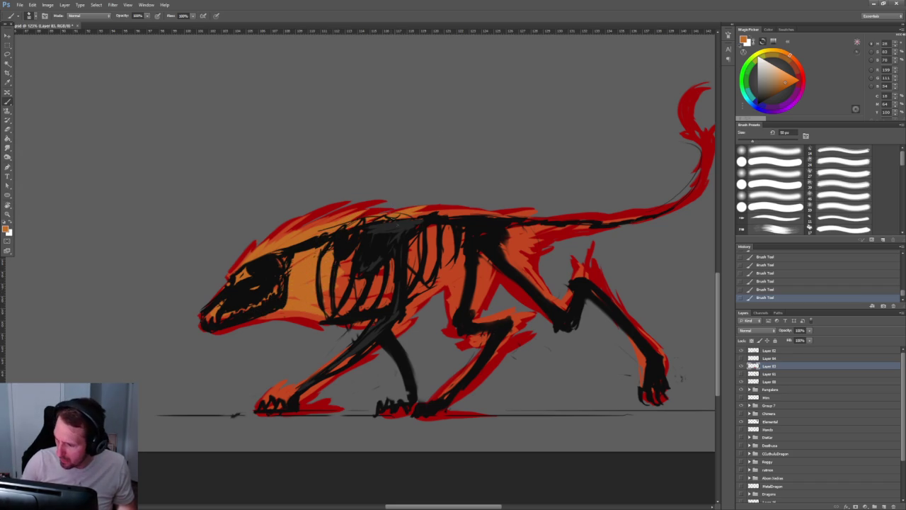
{"action": "key", "text": "bracketright"}
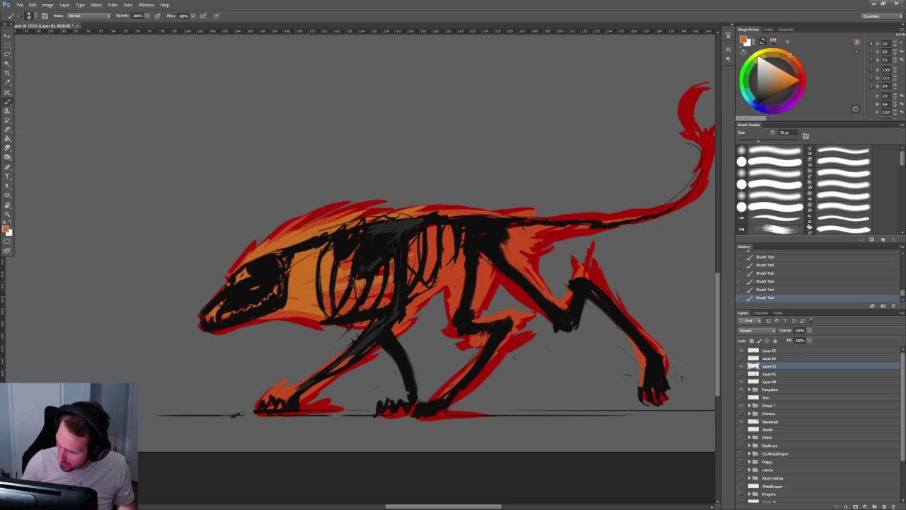
{"action": "key", "text": "bracketright"}
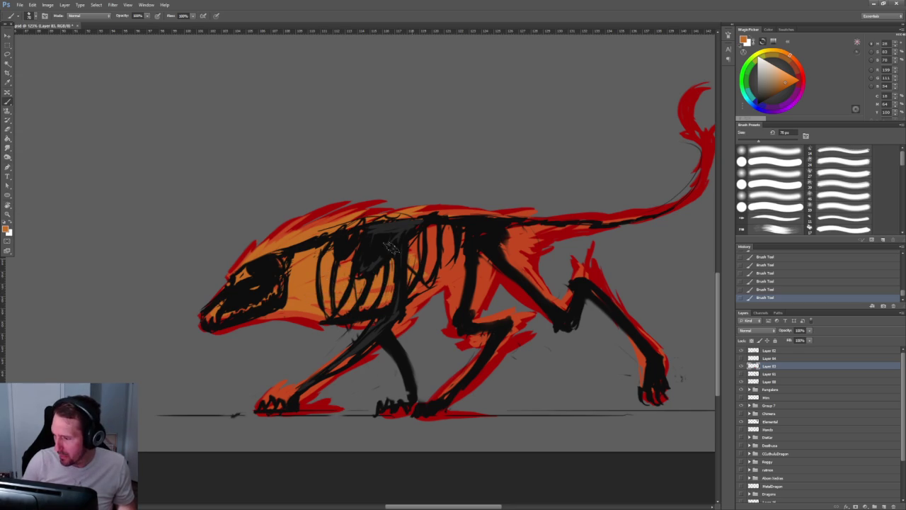
Paint orange across the ribcage, front leg, tail base and back with a 70 px brush.
{"action": "mouse_move", "coordinate": [435, 237]}
{"action": "left_mouse_down"}
{"action": "mouse_move", "coordinate": [438, 255]}
{"action": "mouse_move", "coordinate": [463, 273]}
{"action": "left_mouse_up"}
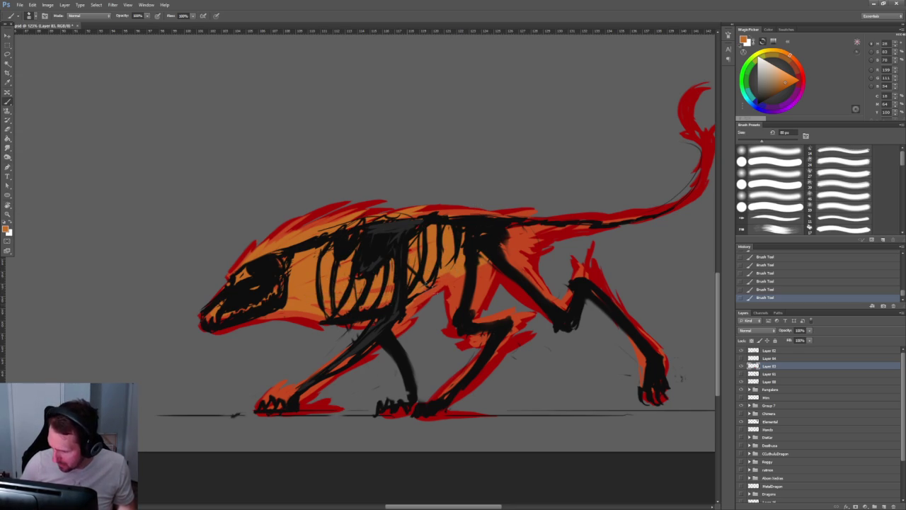
{"action": "key", "text": "bracketleft"}
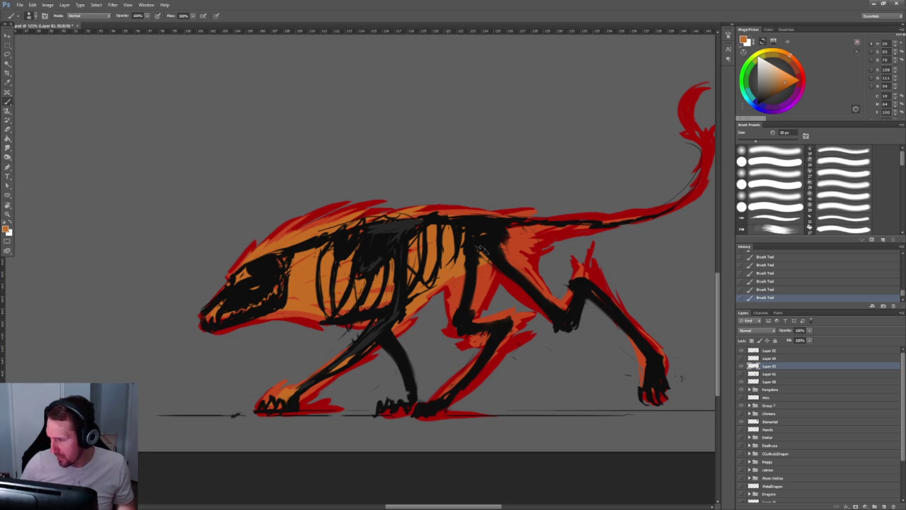
{"action": "mouse_move", "coordinate": [484, 269]}
{"action": "left_mouse_down"}
{"action": "mouse_move", "coordinate": [467, 300]}
{"action": "mouse_move", "coordinate": [496, 329]}
{"action": "left_mouse_up"}
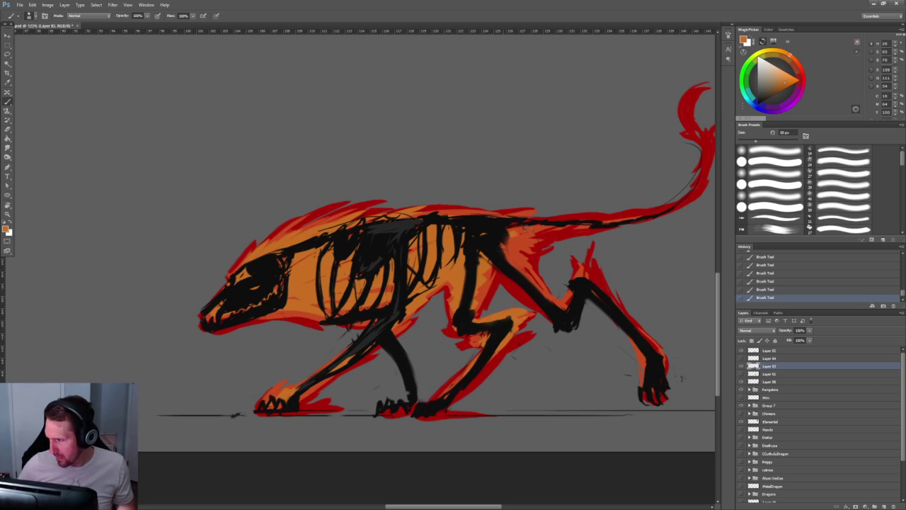
{"action": "mouse_move", "coordinate": [501, 254]}
{"action": "left_mouse_down"}
{"action": "mouse_move", "coordinate": [549, 228]}
{"action": "mouse_move", "coordinate": [634, 223]}
{"action": "mouse_move", "coordinate": [671, 202]}
{"action": "mouse_move", "coordinate": [520, 223]}
{"action": "left_mouse_up"}
{"action": "left_click_drag", "start_coordinate": [442, 218], "coordinate": [527, 222]}
{"action": "left_click", "coordinate": [436, 205], "text": "alt"}
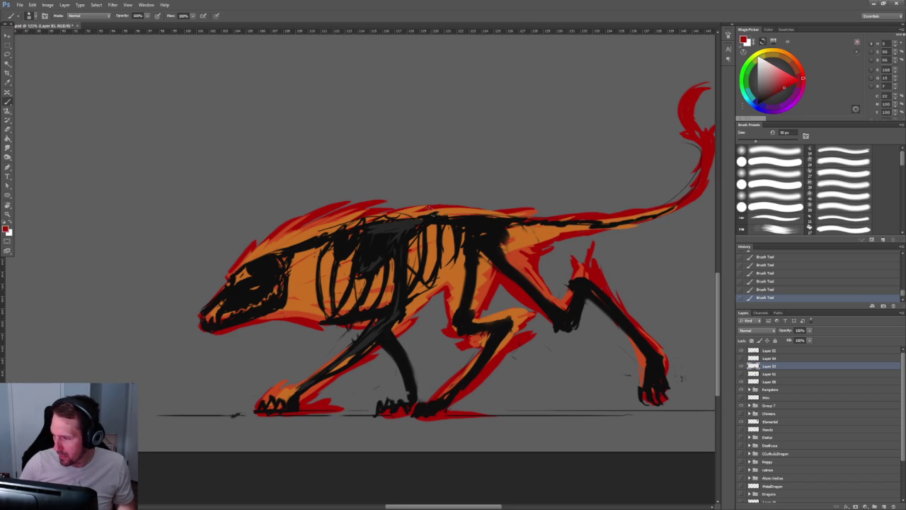
Flick red flame strokes above the back and paint orange-red and orange over the front leg.
{"action": "mouse_move", "coordinate": [428, 214]}
{"action": "left_mouse_down"}
{"action": "mouse_move", "coordinate": [457, 198]}
{"action": "mouse_move", "coordinate": [527, 205]}
{"action": "left_mouse_up"}
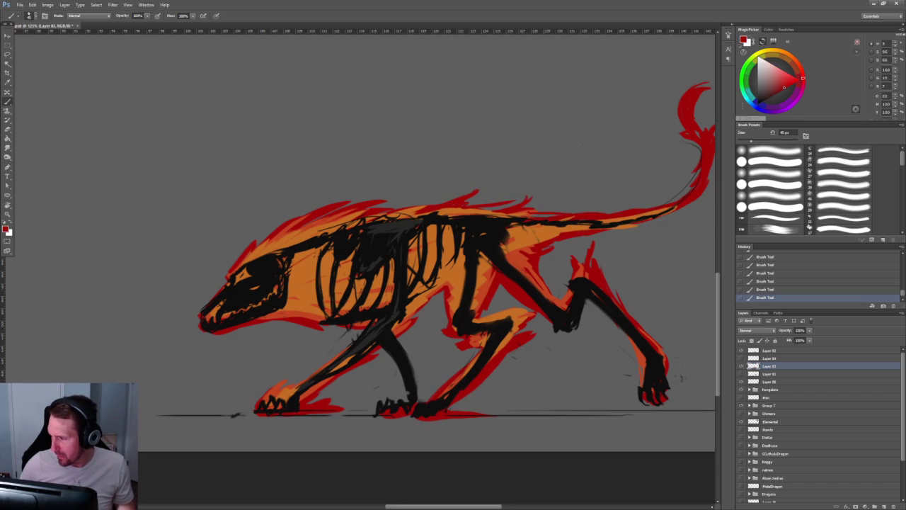
{"action": "left_click_drag", "start_coordinate": [576, 199], "coordinate": [456, 204]}
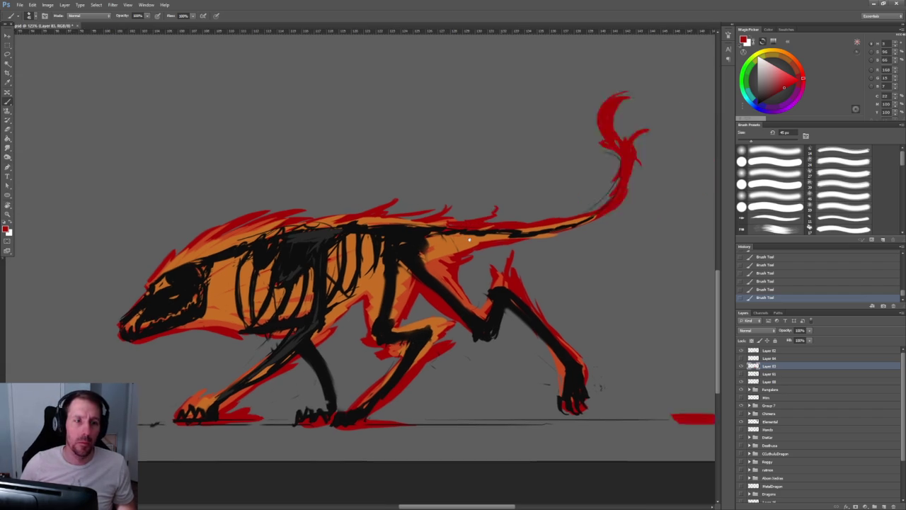
{"action": "left_click_drag", "start_coordinate": [440, 321], "coordinate": [465, 265]}
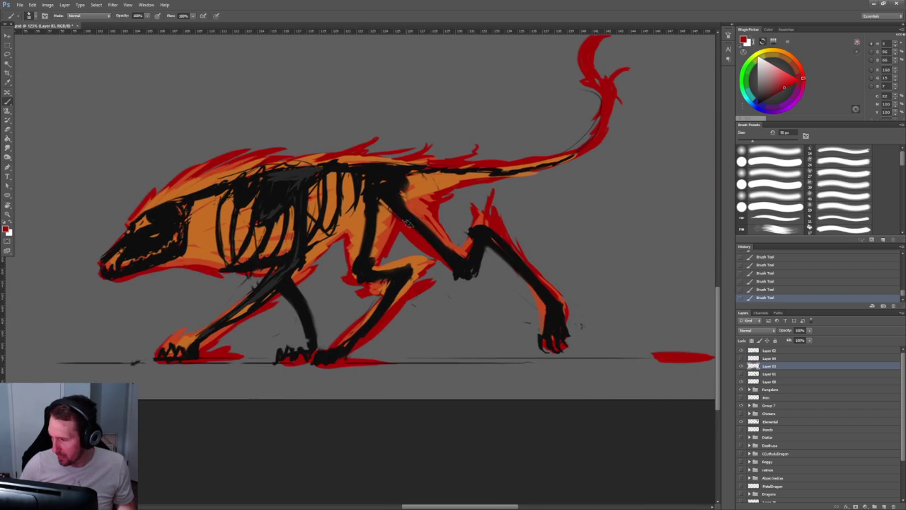
{"action": "left_click", "coordinate": [388, 222], "text": "alt"}
{"action": "left_click_drag", "start_coordinate": [429, 231], "coordinate": [454, 266]}
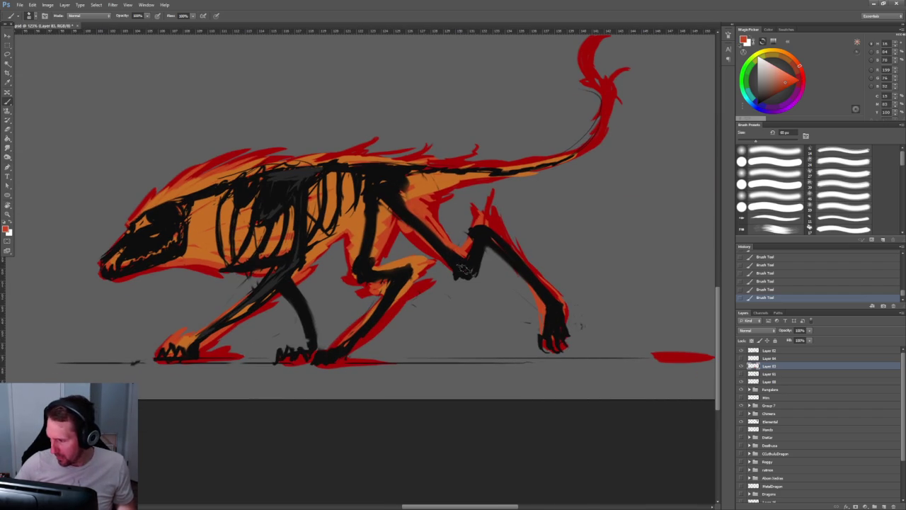
{"action": "left_click", "coordinate": [407, 206], "text": "alt"}
{"action": "left_click_drag", "start_coordinate": [414, 204], "coordinate": [437, 243]}
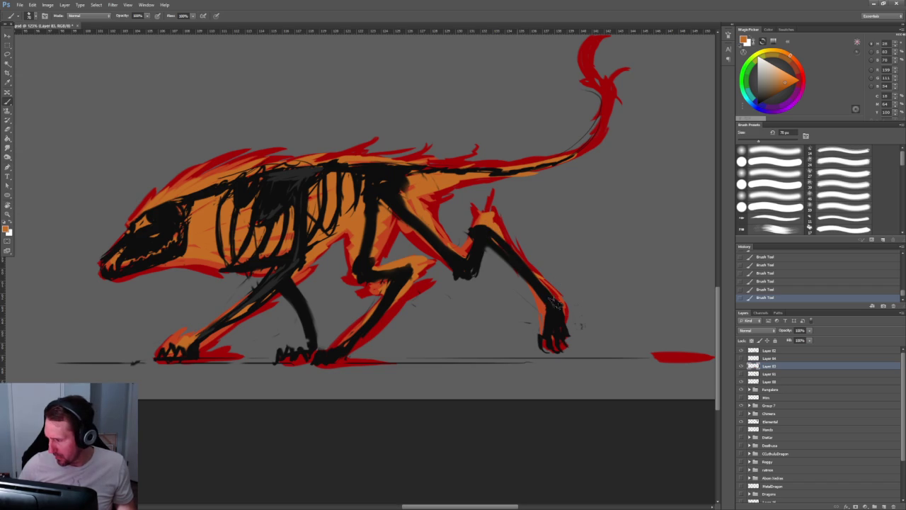
Hatch lighter orange over the chest, back, shoulder and foreleg.
{"action": "left_click_drag", "start_coordinate": [552, 326], "coordinate": [662, 400]}
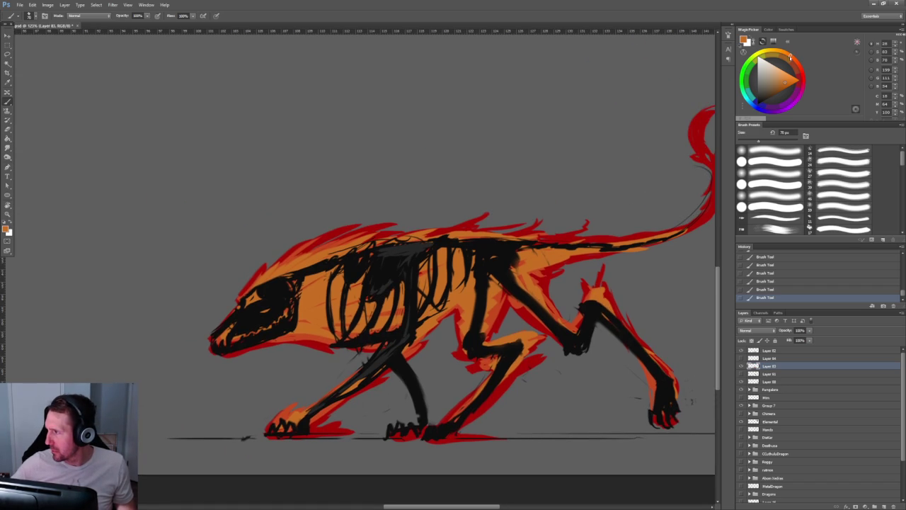
{"action": "left_click", "coordinate": [311, 291], "text": "alt"}
{"action": "left_click_drag", "start_coordinate": [308, 299], "coordinate": [330, 282]}
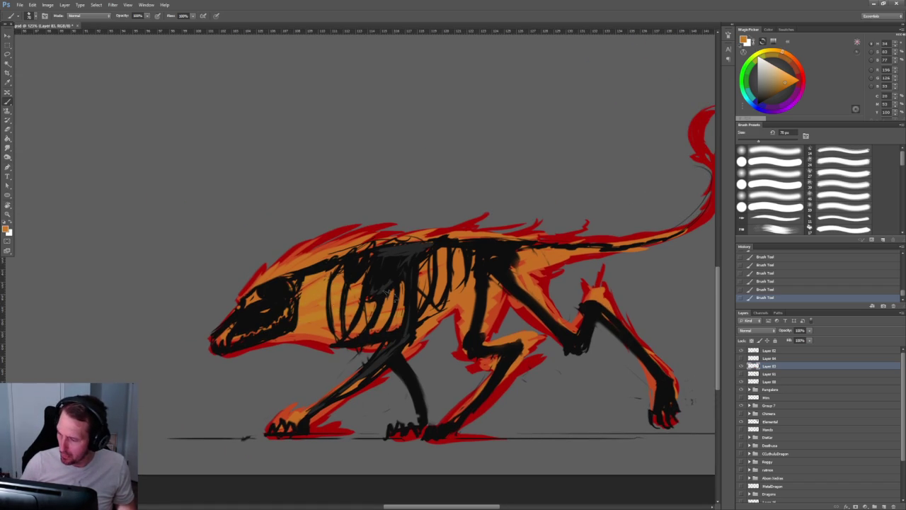
{"action": "mouse_move", "coordinate": [570, 262]}
{"action": "left_mouse_down"}
{"action": "mouse_move", "coordinate": [520, 283]}
{"action": "mouse_move", "coordinate": [530, 289]}
{"action": "left_mouse_up"}
{"action": "left_click_drag", "start_coordinate": [482, 305], "coordinate": [510, 294]}
{"action": "left_click_drag", "start_coordinate": [488, 327], "coordinate": [514, 303]}
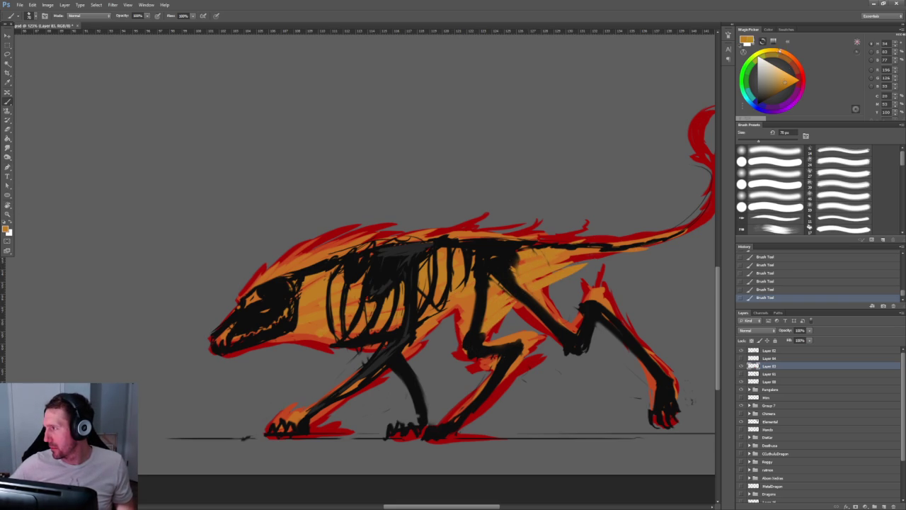
Paint yellow highlights across the chest with a 60 px brush, then return to red.
{"action": "left_click", "coordinate": [785, 80]}
{"action": "key", "text": "bracketleft"}
{"action": "mouse_move", "coordinate": [300, 297]}
{"action": "left_mouse_down"}
{"action": "mouse_move", "coordinate": [327, 281]}
{"action": "mouse_move", "coordinate": [344, 283]}
{"action": "left_mouse_up"}
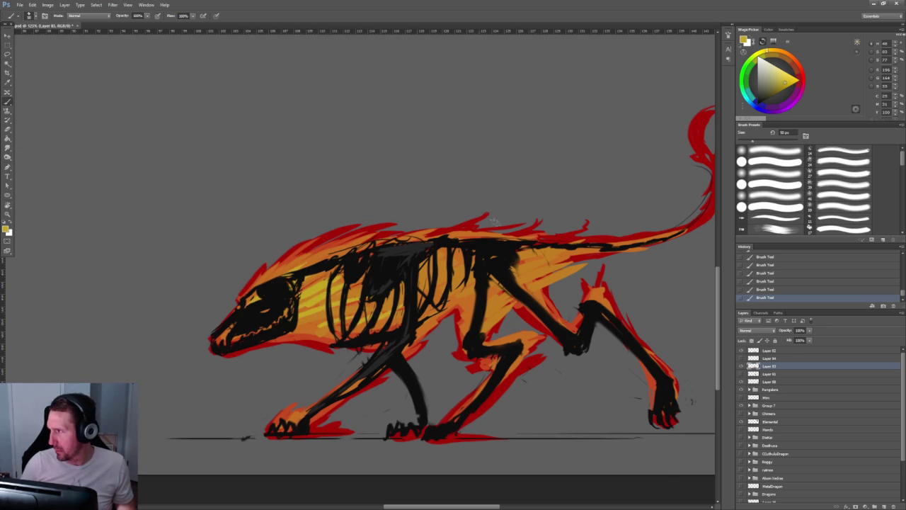
{"action": "left_click", "coordinate": [803, 79]}
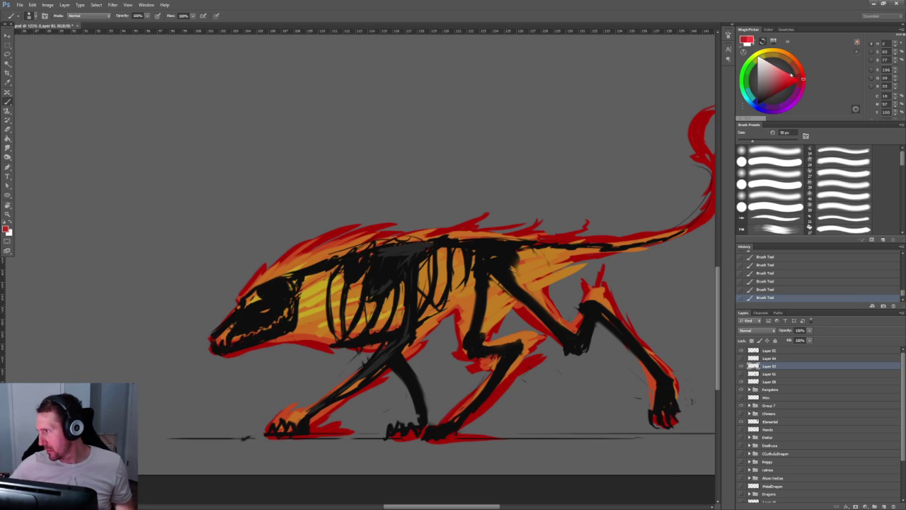
Repaint the creature's eye in pink, trying a deeper red in between, and zoom onto the head.
{"action": "left_click_drag", "start_coordinate": [249, 303], "coordinate": [259, 292]}
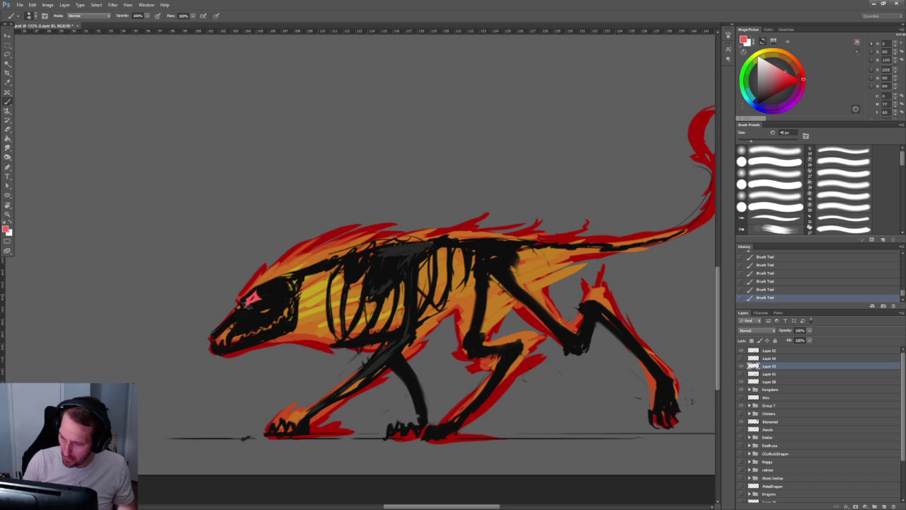
{"action": "left_click", "coordinate": [252, 300], "text": "alt"}
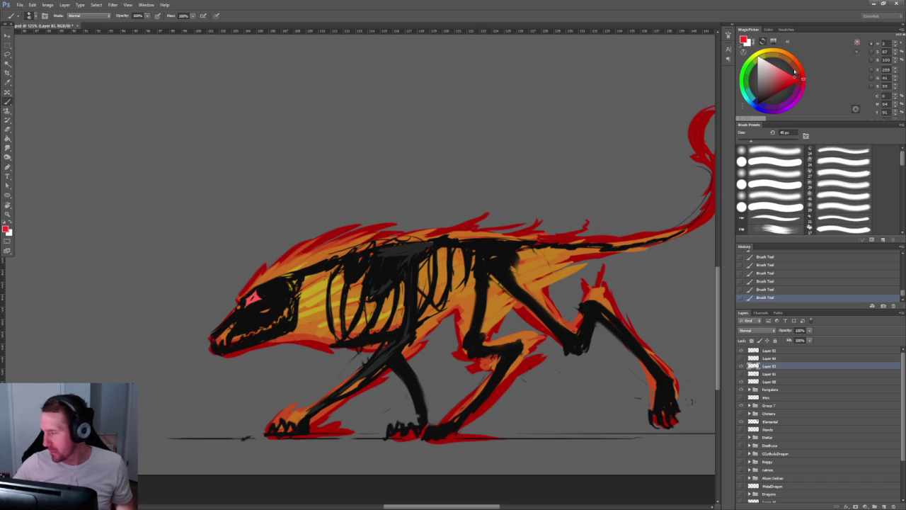
{"action": "left_click_drag", "start_coordinate": [253, 300], "coordinate": [255, 295]}
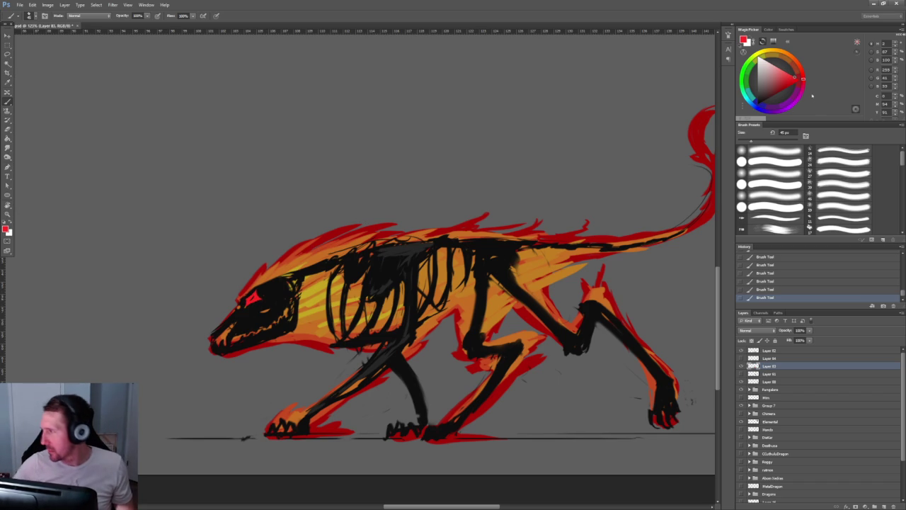
{"action": "left_click_drag", "start_coordinate": [244, 303], "coordinate": [262, 293]}
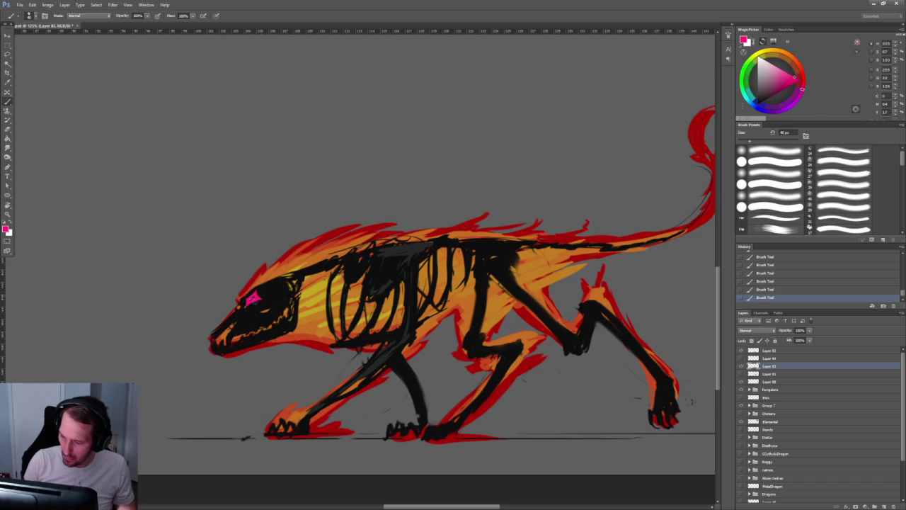
{"action": "left_click", "coordinate": [485, 182], "text": "alt"}
{"action": "mouse_move", "coordinate": [486, 182]}
{"action": "left_mouse_down"}
{"action": "mouse_move", "coordinate": [533, 201]}
{"action": "mouse_move", "coordinate": [537, 193]}
{"action": "left_mouse_up"}
Paint a pale pink highlight stroke just beside the eye.
{"action": "key", "text": "b"}
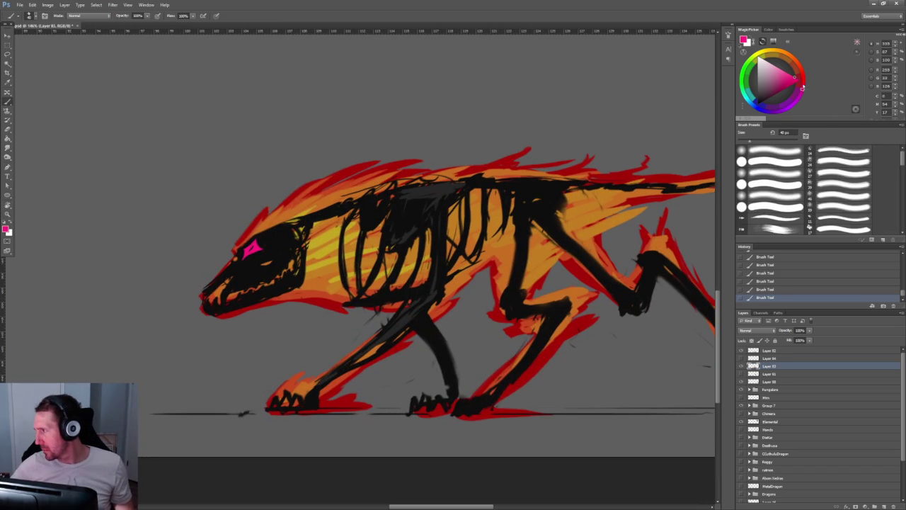
{"action": "left_click", "coordinate": [801, 84]}
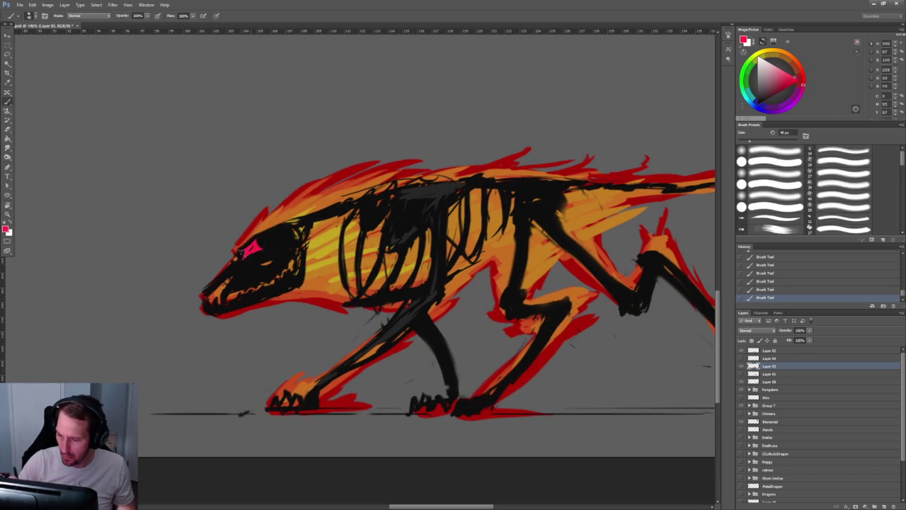
{"action": "left_click_drag", "start_coordinate": [274, 237], "coordinate": [291, 260]}
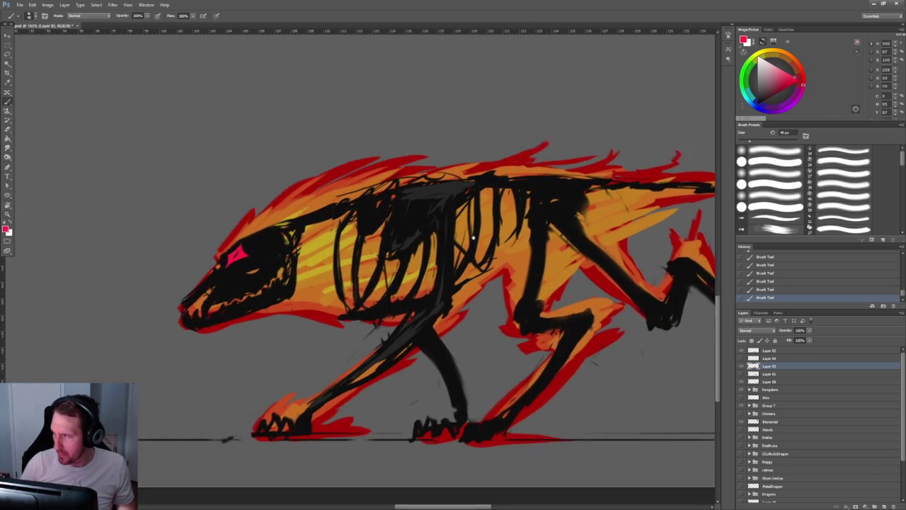
{"action": "left_click", "coordinate": [765, 65]}
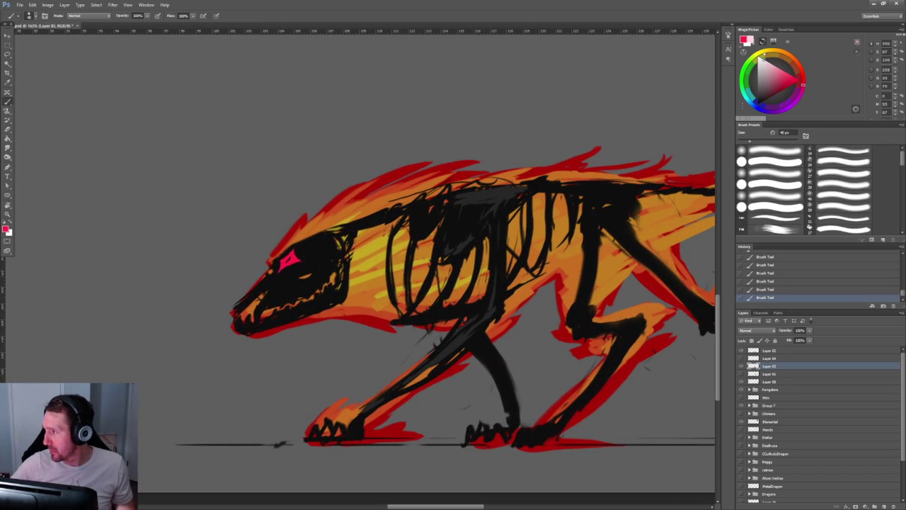
{"action": "mouse_move", "coordinate": [299, 277]}
{"action": "left_mouse_down"}
{"action": "mouse_move", "coordinate": [310, 274]}
{"action": "mouse_move", "coordinate": [262, 279]}
{"action": "left_mouse_up"}
{"action": "left_click", "coordinate": [441, 241]}
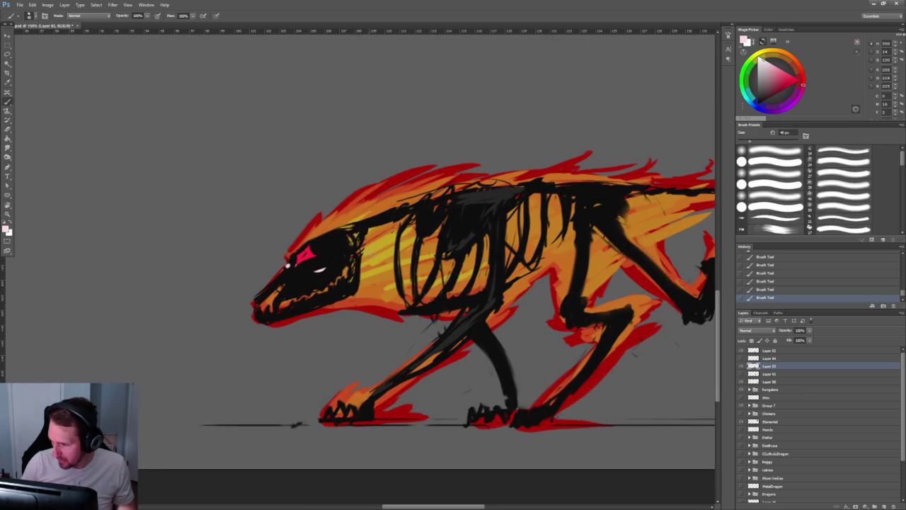
Paint pale pink highlights over the flank, shoulder, chest, ribs and back.
{"action": "left_click_drag", "start_coordinate": [361, 256], "coordinate": [393, 240]}
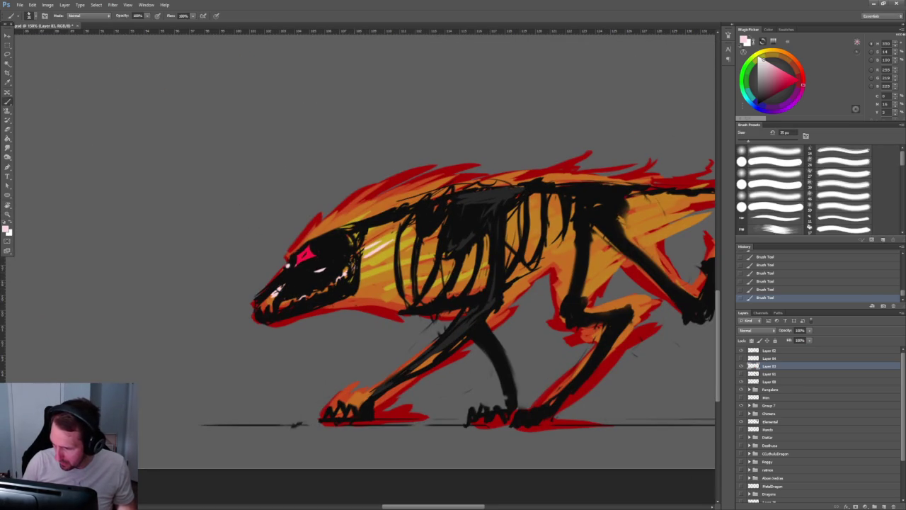
{"action": "mouse_move", "coordinate": [393, 221]}
{"action": "left_mouse_down"}
{"action": "mouse_move", "coordinate": [362, 246]}
{"action": "mouse_move", "coordinate": [368, 255]}
{"action": "left_mouse_up"}
{"action": "left_click_drag", "start_coordinate": [439, 227], "coordinate": [423, 253]}
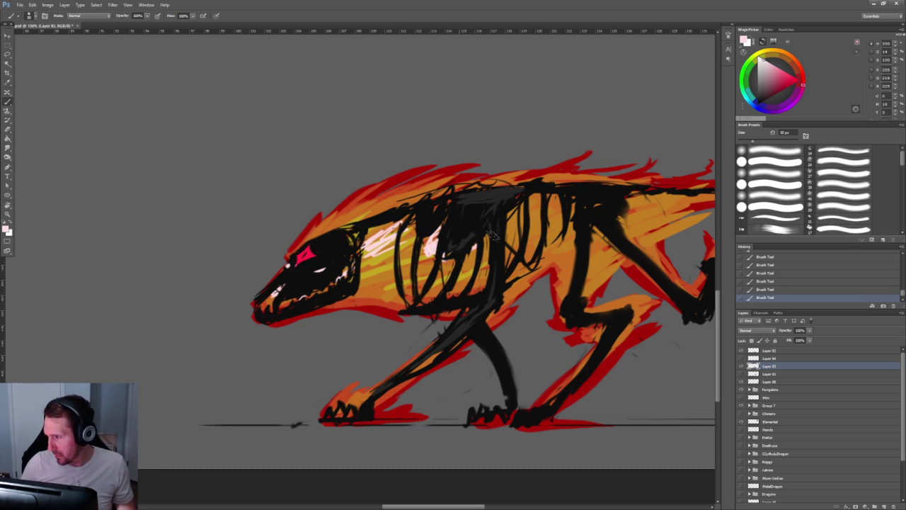
{"action": "left_click_drag", "start_coordinate": [527, 215], "coordinate": [510, 222]}
{"action": "left_click_drag", "start_coordinate": [566, 197], "coordinate": [505, 241]}
{"action": "left_click_drag", "start_coordinate": [561, 224], "coordinate": [507, 250]}
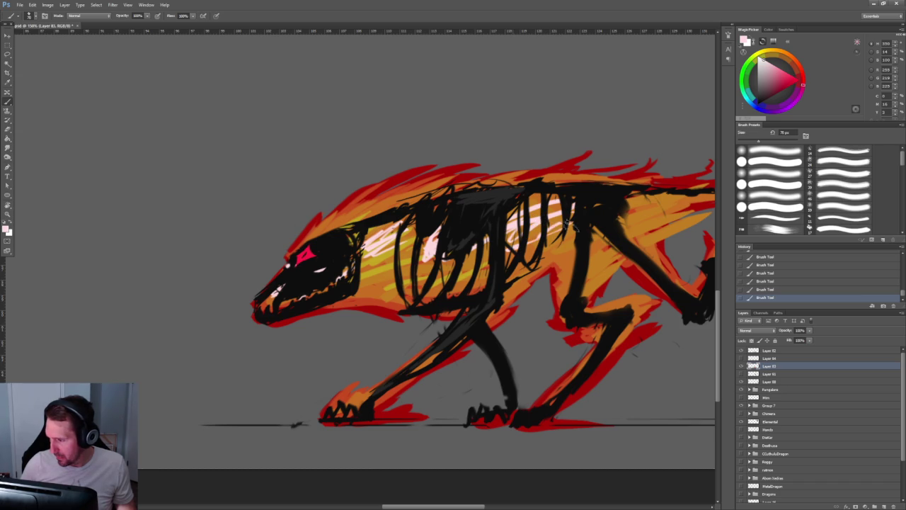
{"action": "key", "text": "bracketright"}
{"action": "left_click_drag", "start_coordinate": [559, 227], "coordinate": [438, 265]}
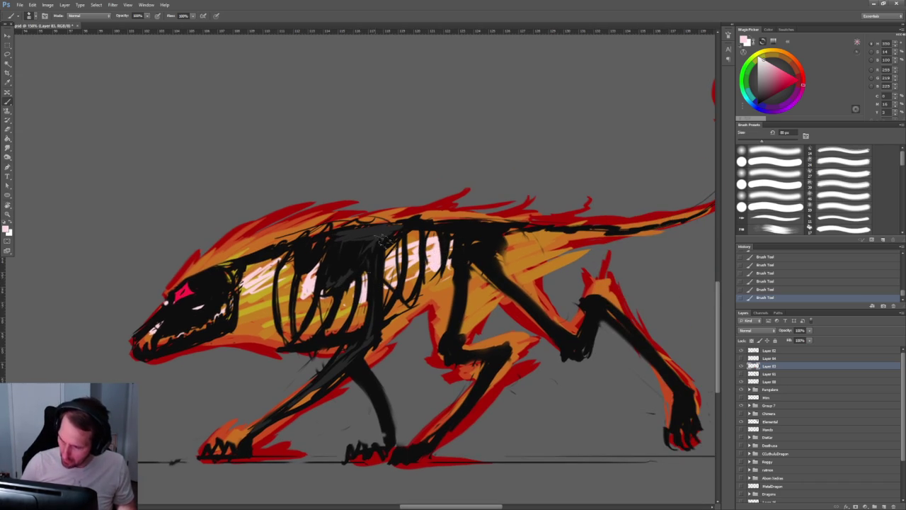
Paint dark-red strokes over the ribs, then cover them with sampled pale pink.
{"action": "key", "text": "bracketleft"}
{"action": "left_click_drag", "start_coordinate": [298, 272], "coordinate": [315, 301]}
{"action": "mouse_move", "coordinate": [319, 255]}
{"action": "left_mouse_down"}
{"action": "mouse_move", "coordinate": [312, 294]}
{"action": "mouse_move", "coordinate": [415, 252]}
{"action": "mouse_move", "coordinate": [409, 275]}
{"action": "mouse_move", "coordinate": [443, 266]}
{"action": "left_mouse_up"}
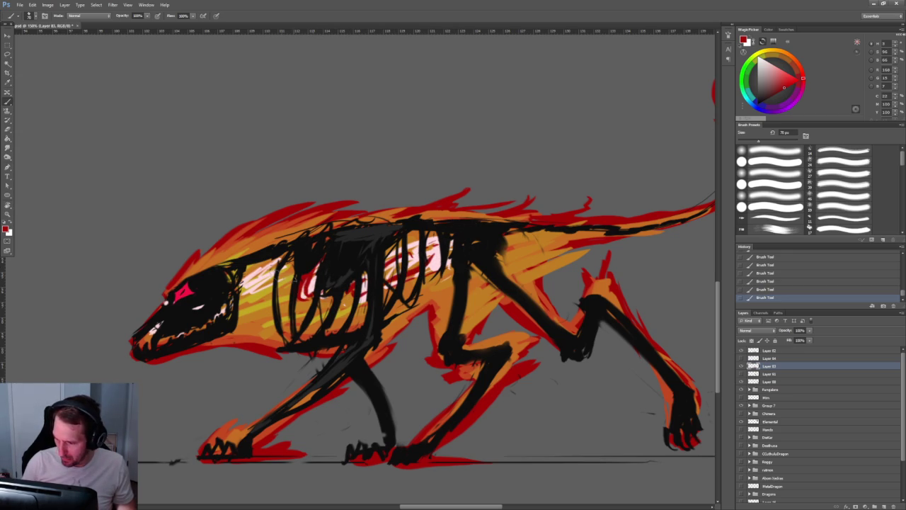
{"action": "left_click", "coordinate": [249, 284], "text": "alt"}
{"action": "mouse_move", "coordinate": [300, 272]}
{"action": "left_mouse_down"}
{"action": "mouse_move", "coordinate": [322, 290]}
{"action": "mouse_move", "coordinate": [315, 295]}
{"action": "left_mouse_up"}
{"action": "mouse_move", "coordinate": [357, 266]}
{"action": "left_mouse_down"}
{"action": "mouse_move", "coordinate": [332, 301]}
{"action": "mouse_move", "coordinate": [407, 258]}
{"action": "mouse_move", "coordinate": [392, 272]}
{"action": "mouse_move", "coordinate": [460, 248]}
{"action": "mouse_move", "coordinate": [431, 272]}
{"action": "mouse_move", "coordinate": [459, 283]}
{"action": "left_mouse_up"}
{"action": "mouse_move", "coordinate": [361, 306]}
{"action": "left_mouse_down"}
{"action": "mouse_move", "coordinate": [332, 297]}
{"action": "mouse_move", "coordinate": [365, 304]}
{"action": "mouse_move", "coordinate": [347, 293]}
{"action": "mouse_move", "coordinate": [304, 311]}
{"action": "left_mouse_up"}
Add a yellow glow stroke on the ribs and a thick yellow line along the jaw and teeth.
{"action": "scroll", "coordinate": [296, 214], "scroll_direction": "down", "scroll_amount": 5}
{"action": "scroll", "coordinate": [260, 189], "scroll_direction": "up", "scroll_amount": 3}
{"action": "scroll", "coordinate": [407, 277], "scroll_direction": "up", "scroll_amount": 3}
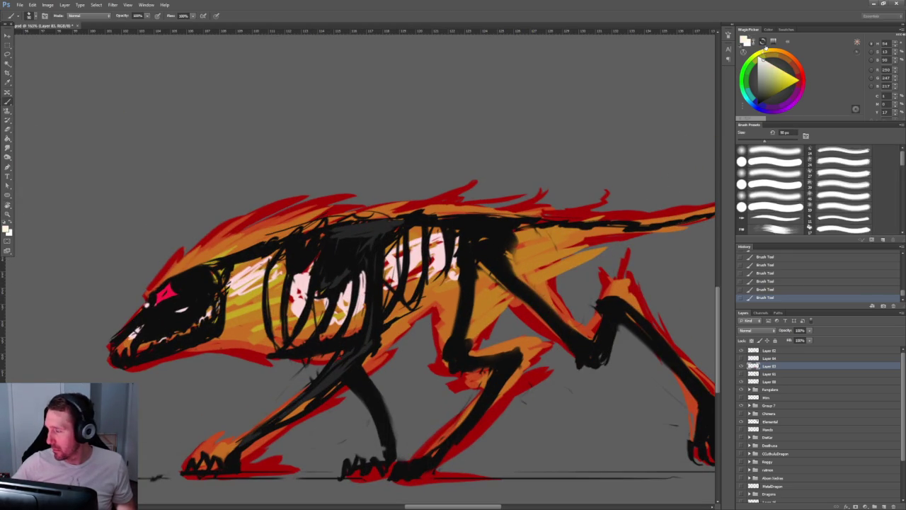
{"action": "left_click", "coordinate": [790, 76]}
{"action": "mouse_move", "coordinate": [301, 271]}
{"action": "left_mouse_down"}
{"action": "mouse_move", "coordinate": [287, 290]}
{"action": "mouse_move", "coordinate": [322, 271]}
{"action": "mouse_move", "coordinate": [304, 311]}
{"action": "mouse_move", "coordinate": [294, 291]}
{"action": "mouse_move", "coordinate": [215, 296]}
{"action": "mouse_move", "coordinate": [186, 326]}
{"action": "mouse_move", "coordinate": [148, 339]}
{"action": "left_mouse_up"}
{"action": "left_click_drag", "start_coordinate": [212, 312], "coordinate": [225, 316]}
{"action": "left_click_drag", "start_coordinate": [186, 339], "coordinate": [216, 303]}
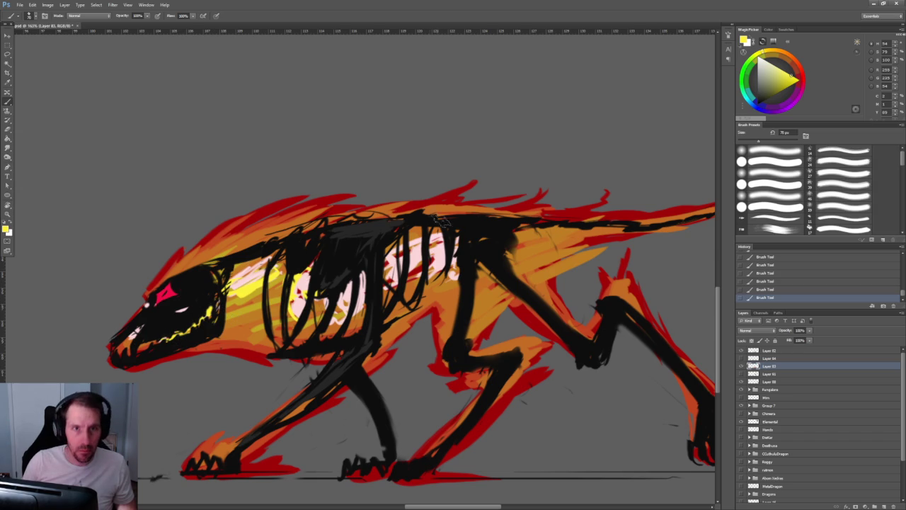
Repaint the jaw line in pale pink and fill pale pink between the black ribs.
{"action": "scroll", "coordinate": [247, 291], "scroll_direction": "up", "scroll_amount": 2}
{"action": "scroll", "coordinate": [247, 291], "scroll_direction": "down", "scroll_amount": 3}
{"action": "scroll", "coordinate": [269, 283], "scroll_direction": "up", "scroll_amount": 3}
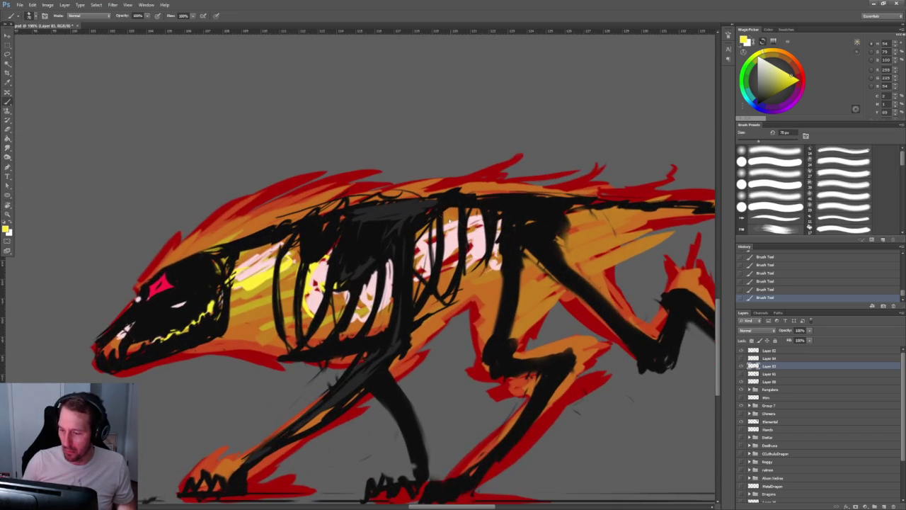
{"action": "left_click", "coordinate": [283, 269], "text": "alt"}
{"action": "mouse_move", "coordinate": [177, 332]}
{"action": "left_mouse_down"}
{"action": "mouse_move", "coordinate": [244, 283]}
{"action": "mouse_move", "coordinate": [311, 251]}
{"action": "mouse_move", "coordinate": [322, 234]}
{"action": "left_mouse_up"}
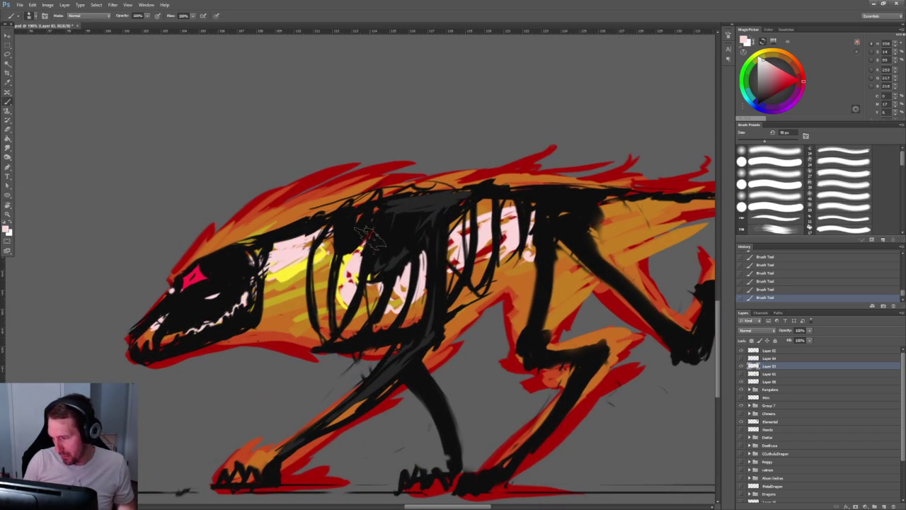
{"action": "mouse_move", "coordinate": [382, 278]}
{"action": "left_mouse_down"}
{"action": "mouse_move", "coordinate": [368, 298]}
{"action": "mouse_move", "coordinate": [436, 259]}
{"action": "left_mouse_up"}
{"action": "mouse_move", "coordinate": [410, 297]}
{"action": "left_mouse_down"}
{"action": "mouse_move", "coordinate": [432, 308]}
{"action": "mouse_move", "coordinate": [453, 262]}
{"action": "mouse_move", "coordinate": [488, 262]}
{"action": "mouse_move", "coordinate": [531, 240]}
{"action": "left_mouse_up"}
Add brighter red strokes above the head and across the yellow ribcage patch with a 50 px brush.
{"action": "key", "text": "bracketright"}
{"action": "left_click", "coordinate": [800, 78]}
{"action": "key", "text": "bracketleft"}
{"action": "key", "text": "bracketleft"}
{"action": "key", "text": "bracketleft"}
{"action": "left_click_drag", "start_coordinate": [239, 219], "coordinate": [268, 197]}
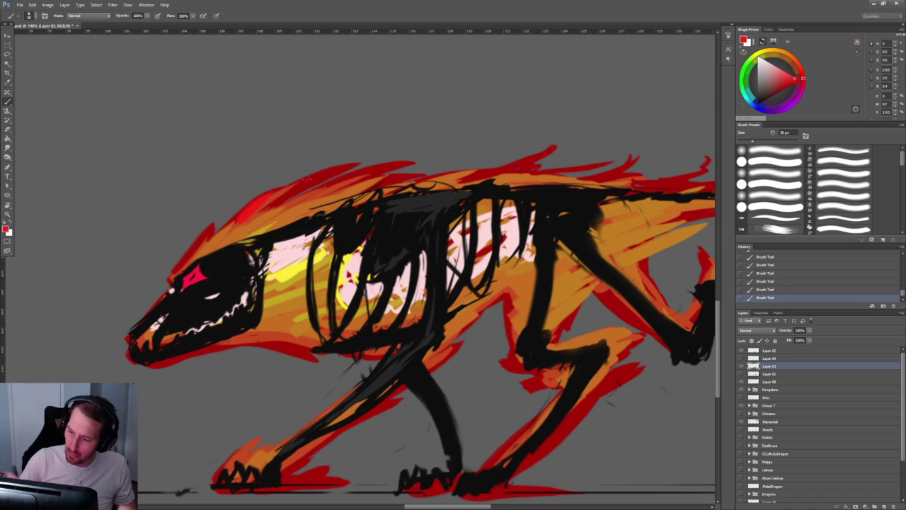
{"action": "key", "text": "bracketleft"}
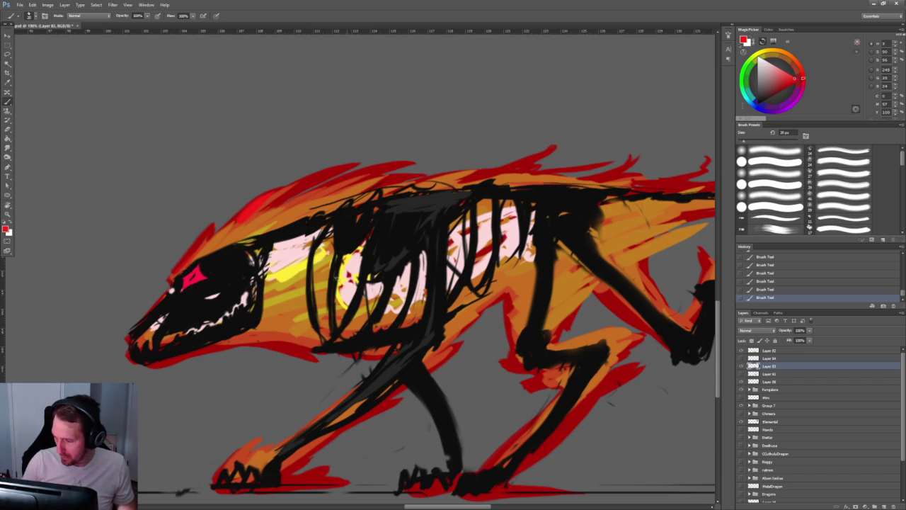
{"action": "left_click_drag", "start_coordinate": [336, 289], "coordinate": [353, 306]}
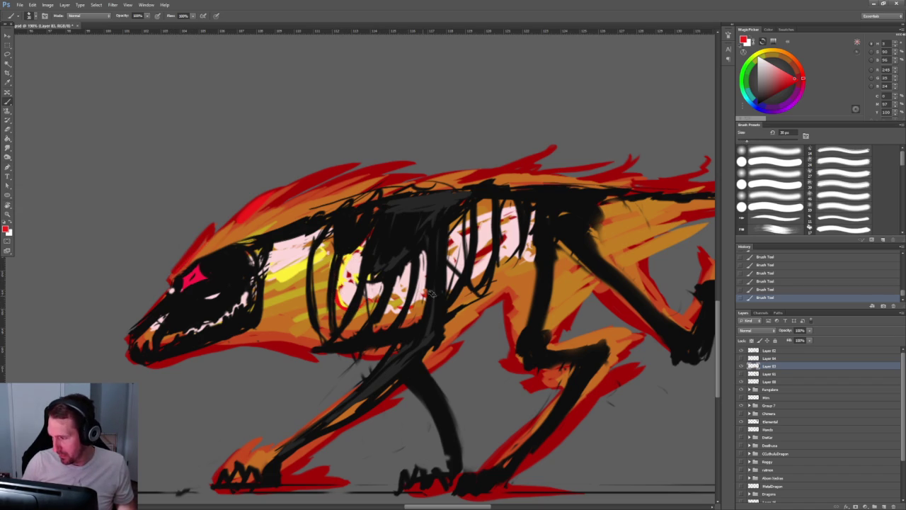
Paint two thin dark-red drips down from the jaw and show the horns layer.
{"action": "left_click", "coordinate": [262, 259], "text": "alt"}
{"action": "left_click_drag", "start_coordinate": [261, 265], "coordinate": [260, 354]}
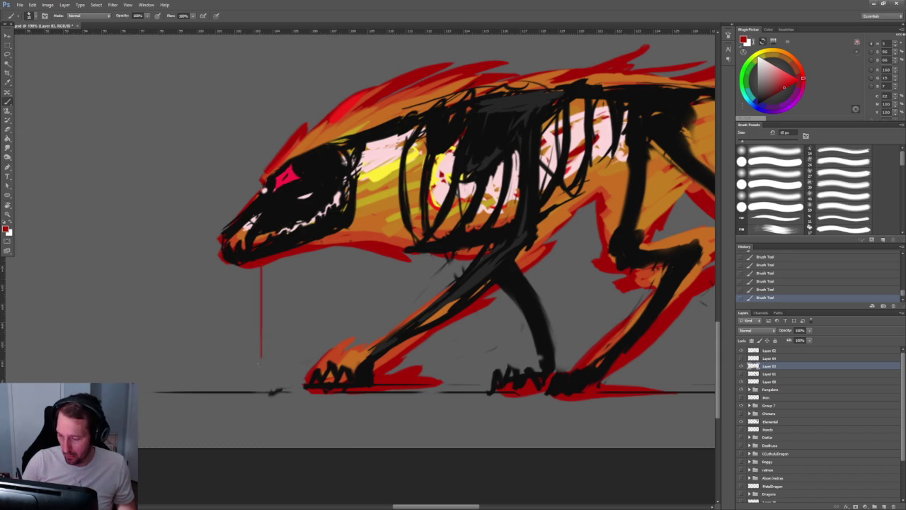
{"action": "left_click_drag", "start_coordinate": [266, 259], "coordinate": [265, 283]}
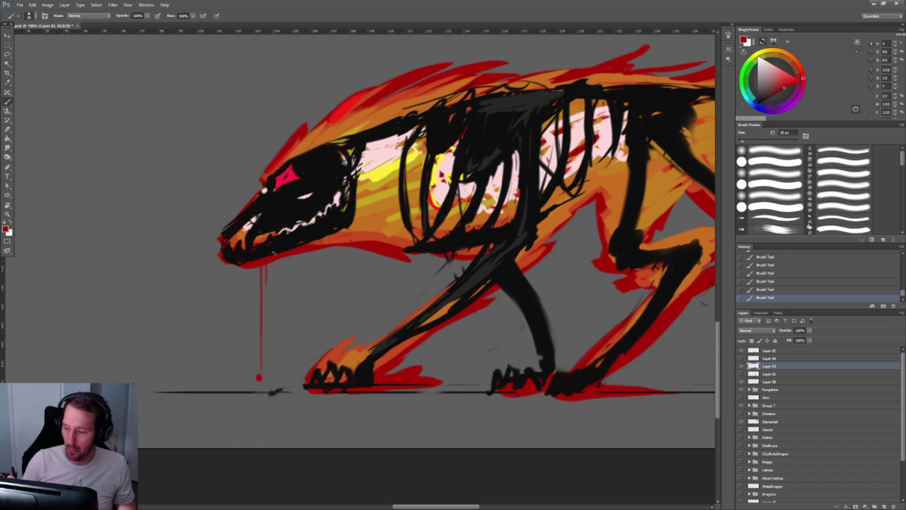
{"action": "scroll", "coordinate": [272, 311], "scroll_direction": "down", "scroll_amount": 2}
{"action": "scroll", "coordinate": [272, 311], "scroll_direction": "down", "scroll_amount": 5}
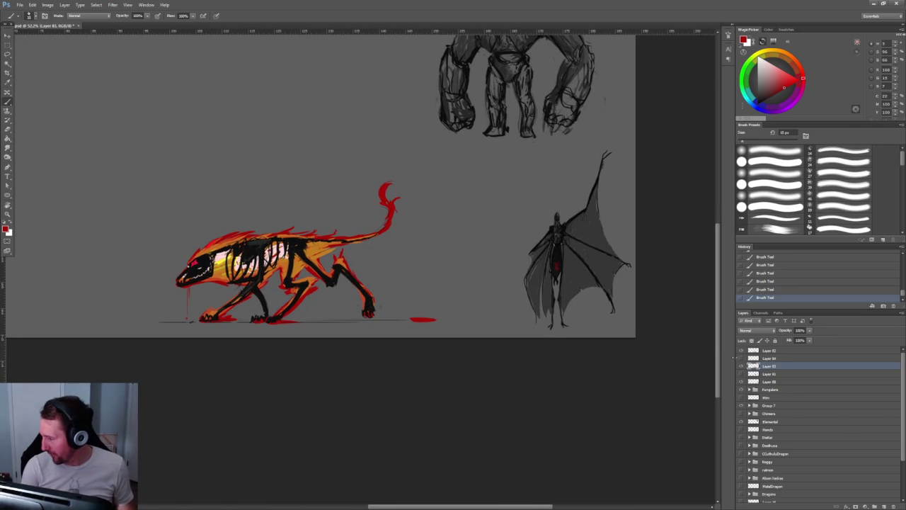
{"action": "left_click", "coordinate": [741, 358]}
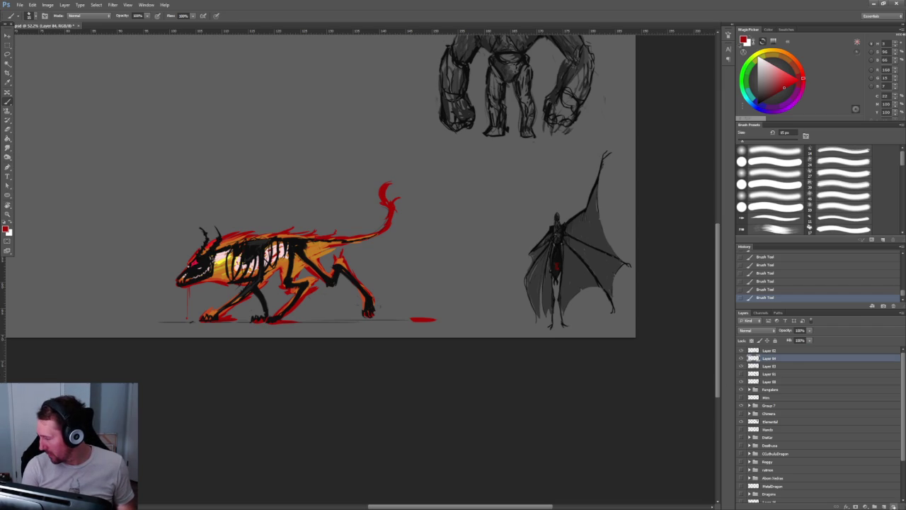
Delete the horns layer, then show the faded red sketch layer and move it up and left.
{"action": "left_click_drag", "start_coordinate": [768, 357], "coordinate": [892, 506]}
{"action": "left_click", "coordinate": [741, 366]}
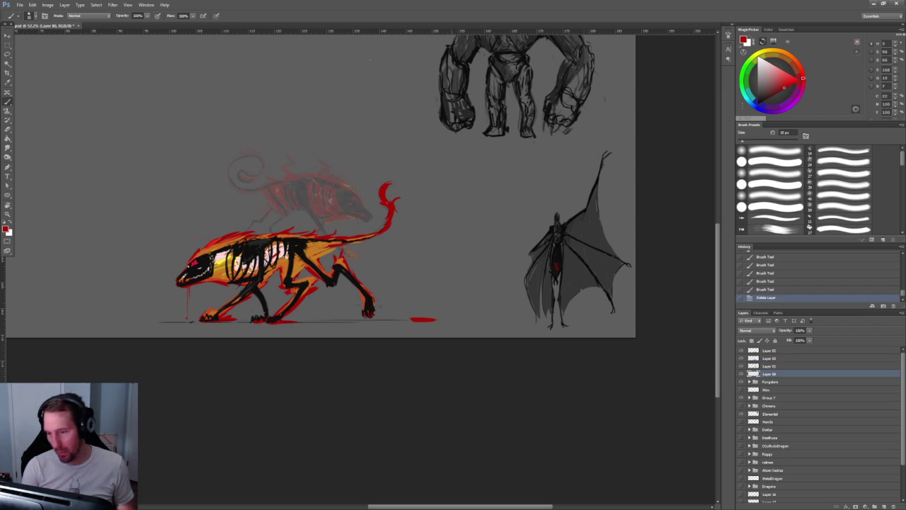
{"action": "key", "text": "v"}
{"action": "left_click_drag", "start_coordinate": [331, 174], "coordinate": [332, 174]}
{"action": "left_click", "coordinate": [752, 366]}
{"action": "double_click", "coordinate": [742, 366]}
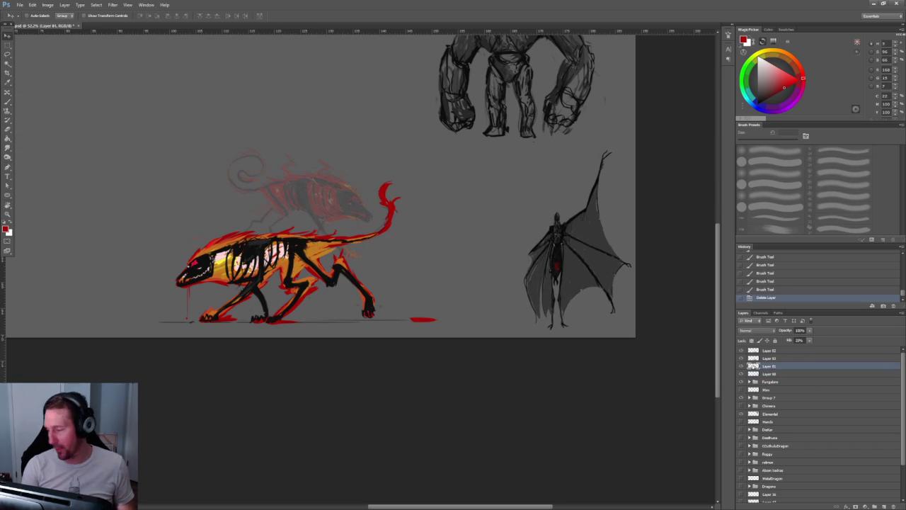
{"action": "mouse_move", "coordinate": [322, 200]}
{"action": "left_mouse_down"}
{"action": "mouse_move", "coordinate": [215, 151]}
{"action": "mouse_move", "coordinate": [215, 161]}
{"action": "left_mouse_up"}
Raise the faded red sketch layer's Fill to 67%.
{"action": "left_click", "coordinate": [811, 340]}
{"action": "left_click_drag", "start_coordinate": [811, 348], "coordinate": [833, 349]}
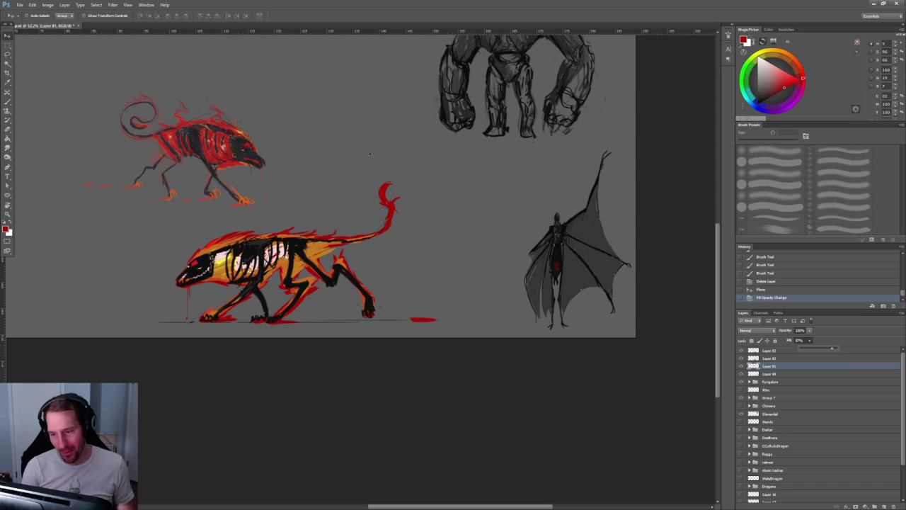
{"action": "scroll", "coordinate": [210, 96], "scroll_direction": "down", "scroll_amount": 3}
{"action": "scroll", "coordinate": [206, 105], "scroll_direction": "up", "scroll_amount": 5}
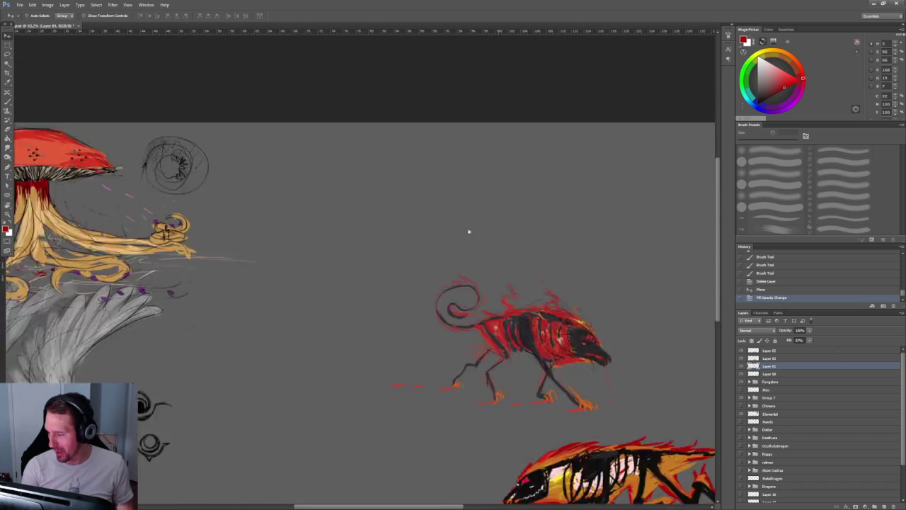
{"action": "scroll", "coordinate": [431, 200], "scroll_direction": "up", "scroll_amount": 1}
{"action": "scroll", "coordinate": [390, 171], "scroll_direction": "up", "scroll_amount": 1}
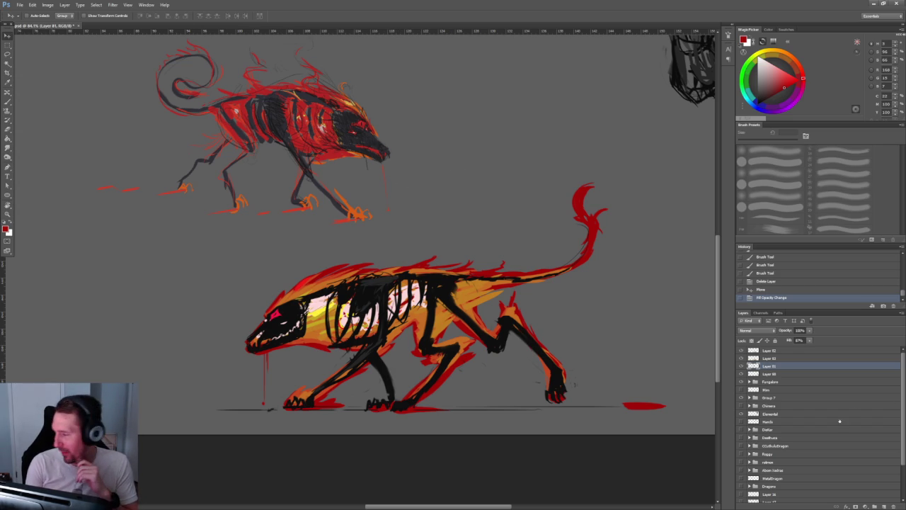
Hide and delete the red sketch layer, then zoom in on the fiery creature.
{"action": "left_click", "coordinate": [741, 366]}
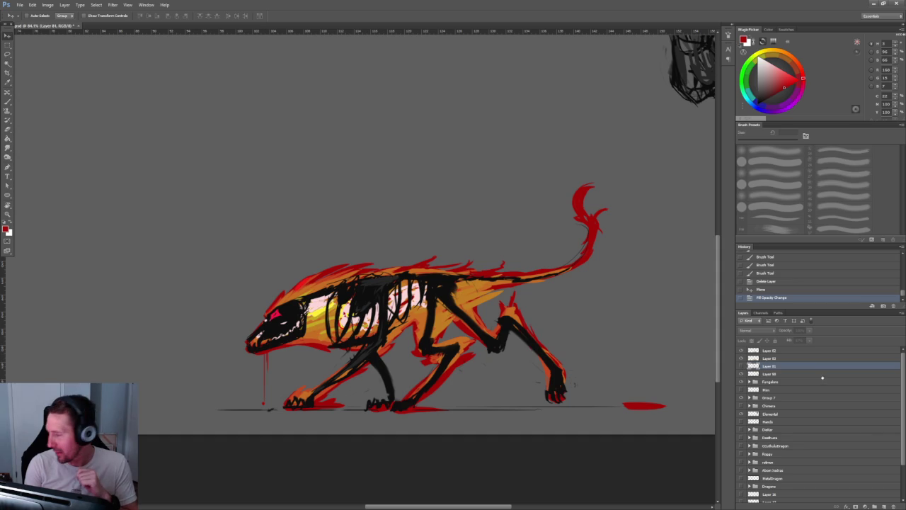
{"action": "key", "text": "Delete"}
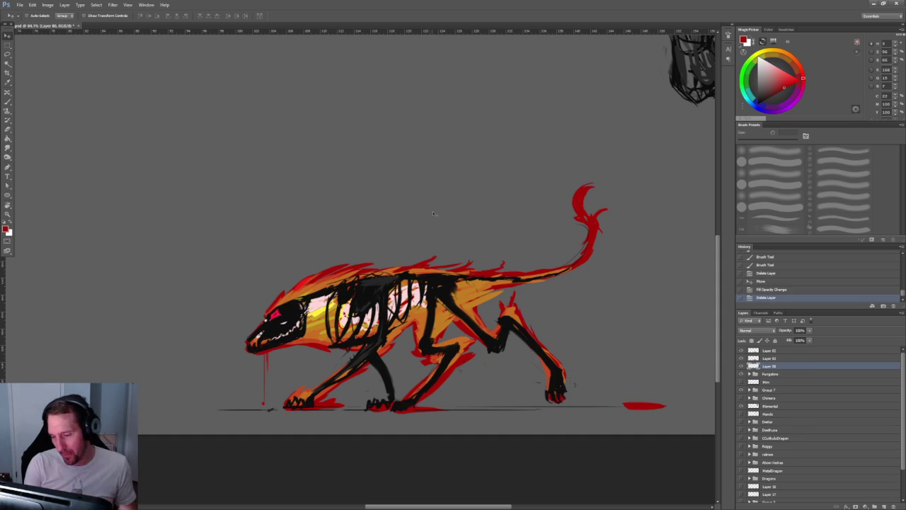
{"action": "key", "text": "ctrl+minus"}
{"action": "key", "text": "ctrl+minus"}
{"action": "scroll", "coordinate": [440, 212], "scroll_direction": "up", "scroll_amount": 3}
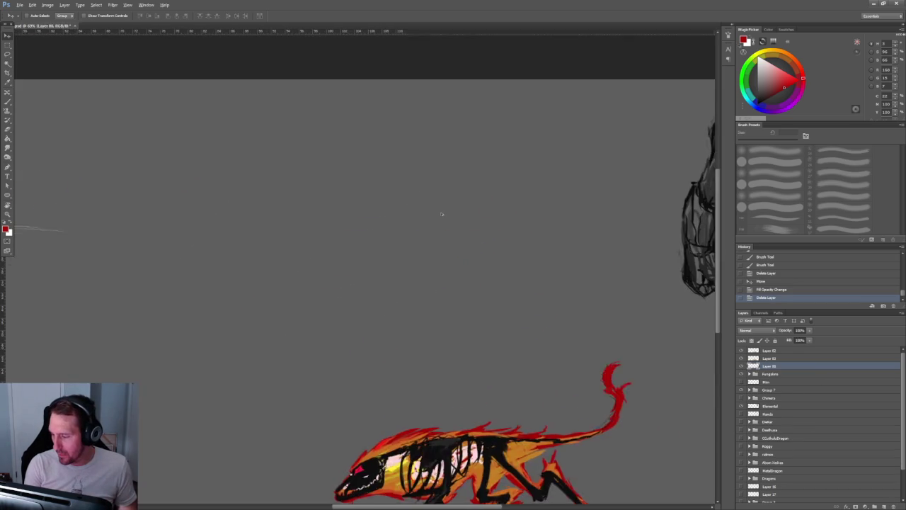
{"action": "left_click_drag", "start_coordinate": [444, 215], "coordinate": [427, 81]}
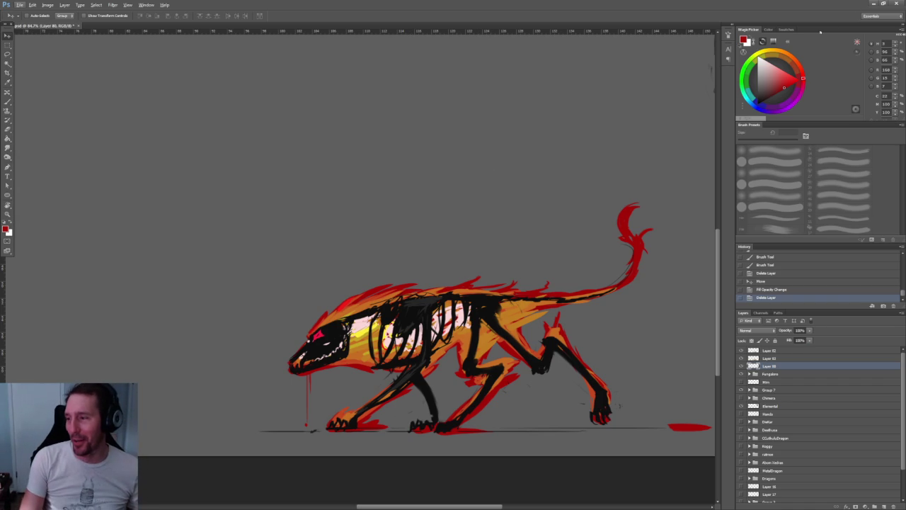
{"action": "scroll", "coordinate": [402, 193], "scroll_direction": "down", "scroll_amount": 2}
{"action": "scroll", "coordinate": [401, 193], "scroll_direction": "up", "scroll_amount": 1}
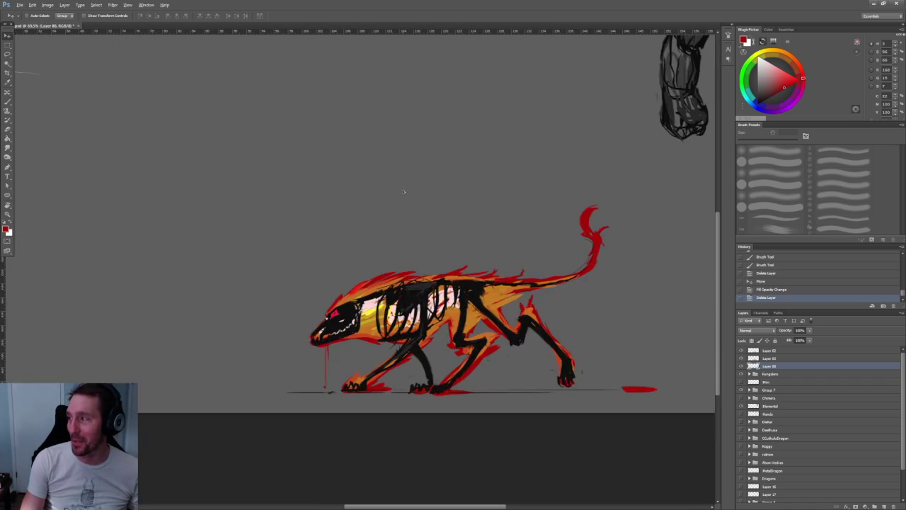
{"action": "left_click_drag", "start_coordinate": [404, 192], "coordinate": [222, 155]}
{"action": "scroll", "coordinate": [344, 158], "scroll_direction": "up", "scroll_amount": 1}
{"action": "scroll", "coordinate": [504, 165], "scroll_direction": "up", "scroll_amount": 1}
{"action": "scroll", "coordinate": [504, 165], "scroll_direction": "up", "scroll_amount": 2}
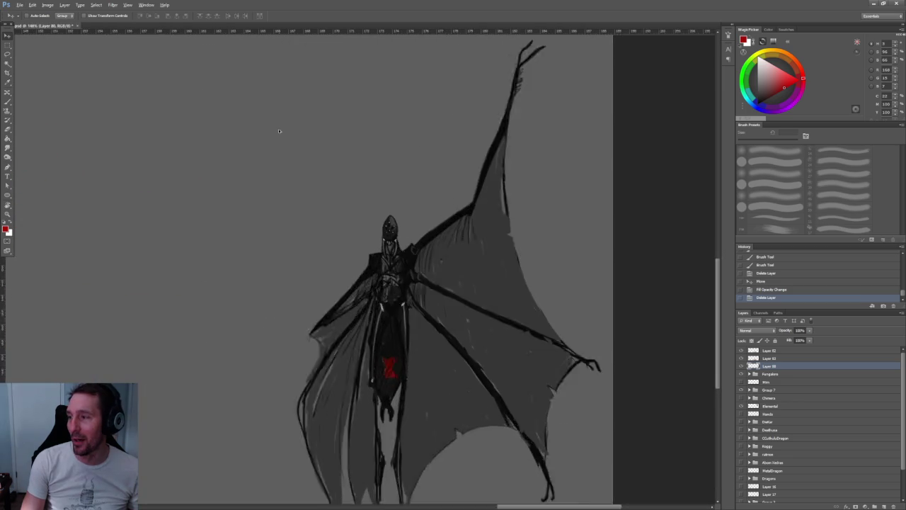
{"action": "scroll", "coordinate": [425, 142], "scroll_direction": "up", "scroll_amount": 1}
{"action": "scroll", "coordinate": [404, 132], "scroll_direction": "down", "scroll_amount": 1}
{"action": "scroll", "coordinate": [403, 110], "scroll_direction": "down", "scroll_amount": 1}
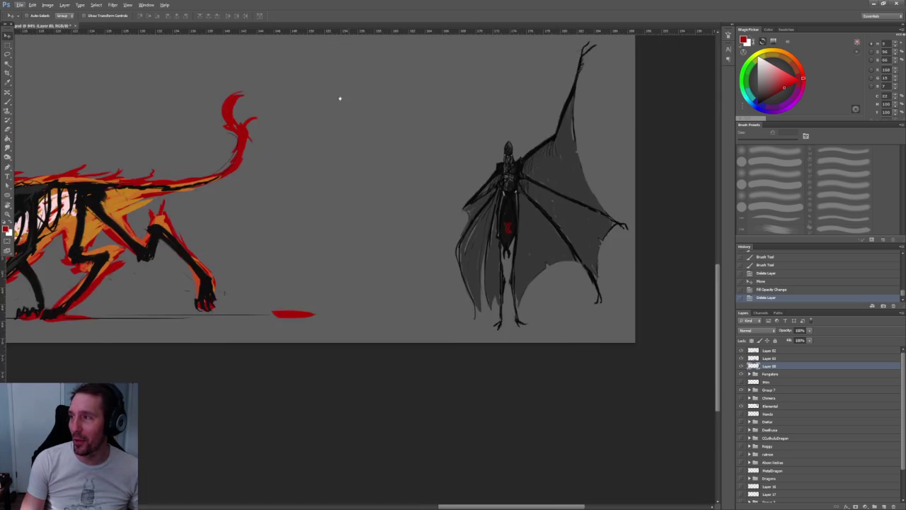
{"action": "left_click_drag", "start_coordinate": [356, 99], "coordinate": [453, 216]}
{"action": "scroll", "coordinate": [207, 154], "scroll_direction": "down", "scroll_amount": 3}
{"action": "scroll", "coordinate": [236, 172], "scroll_direction": "up", "scroll_amount": 2}
{"action": "scroll", "coordinate": [424, 205], "scroll_direction": "up", "scroll_amount": 1}
{"action": "scroll", "coordinate": [481, 191], "scroll_direction": "up", "scroll_amount": 1}
{"action": "scroll", "coordinate": [520, 166], "scroll_direction": "up", "scroll_amount": 1}
{"action": "scroll", "coordinate": [519, 166], "scroll_direction": "down", "scroll_amount": 1}
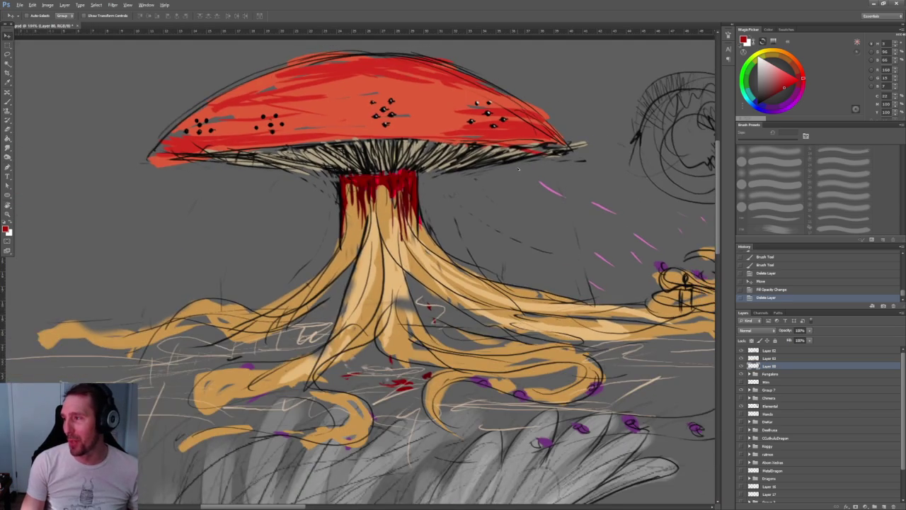
{"action": "scroll", "coordinate": [517, 168], "scroll_direction": "down", "scroll_amount": 1}
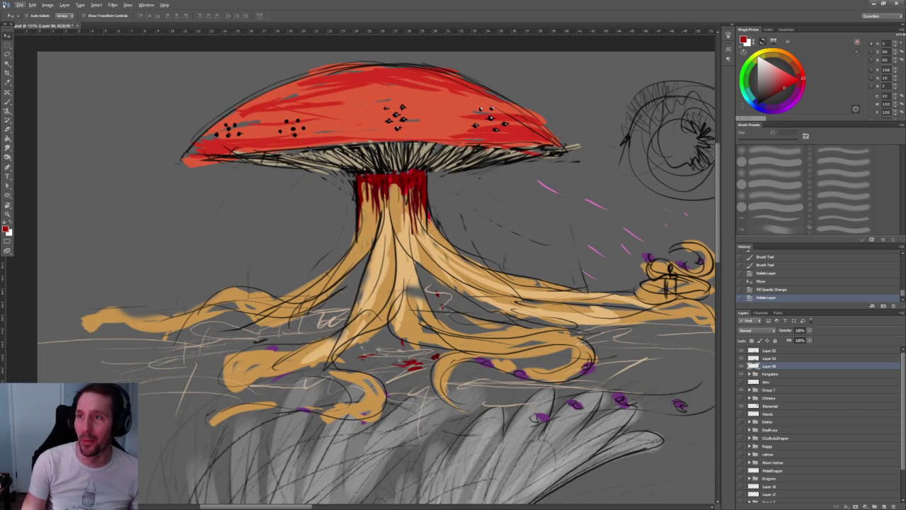
{"action": "left_click", "coordinate": [17, 5]}
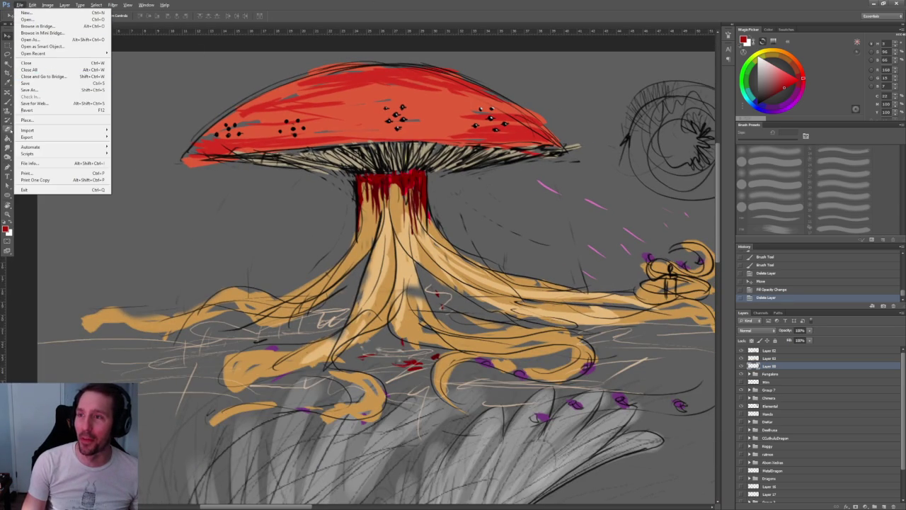
Save the creature sketch sheet PSD via File > Save.
{"action": "left_click", "coordinate": [29, 83]}
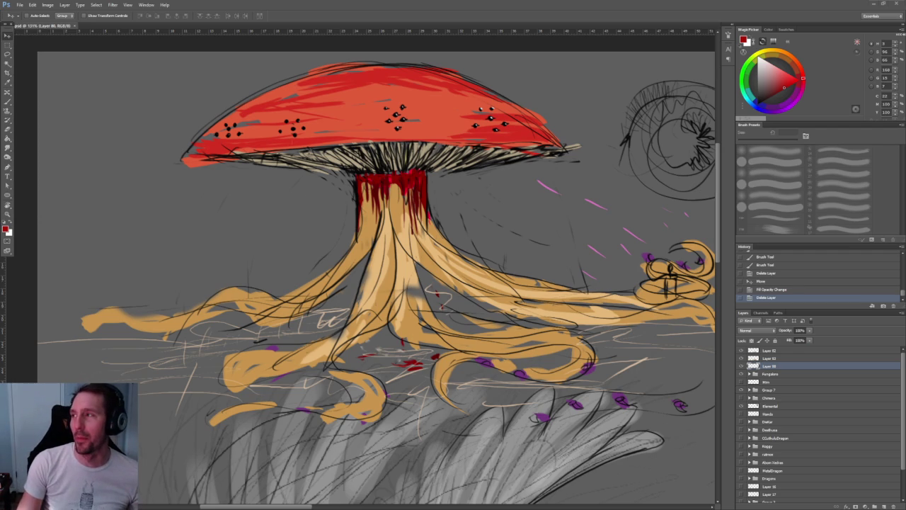
{"action": "scroll", "coordinate": [291, 141], "scroll_direction": "down", "scroll_amount": 5}
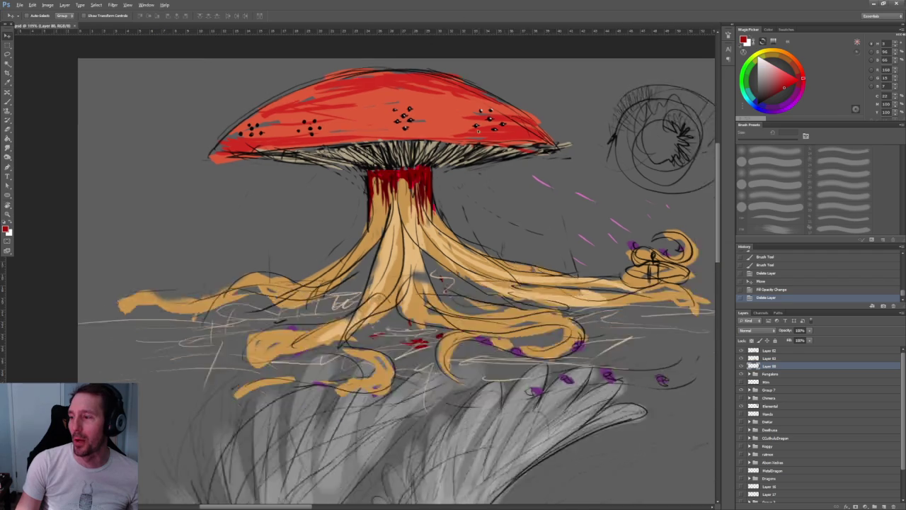
{"action": "left_click_drag", "start_coordinate": [620, 196], "coordinate": [336, 117]}
{"action": "scroll", "coordinate": [262, 132], "scroll_direction": "right", "scroll_amount": 5}
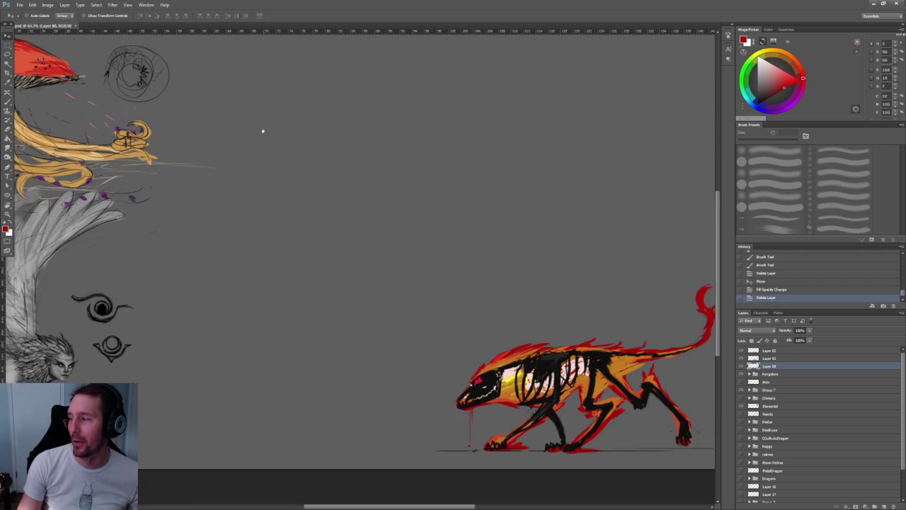
{"action": "scroll", "coordinate": [298, 196], "scroll_direction": "up", "scroll_amount": 2}
{"action": "scroll", "coordinate": [305, 188], "scroll_direction": "down", "scroll_amount": 4}
{"action": "scroll", "coordinate": [296, 189], "scroll_direction": "up", "scroll_amount": 3}
{"action": "scroll", "coordinate": [295, 189], "scroll_direction": "left", "scroll_amount": 4}
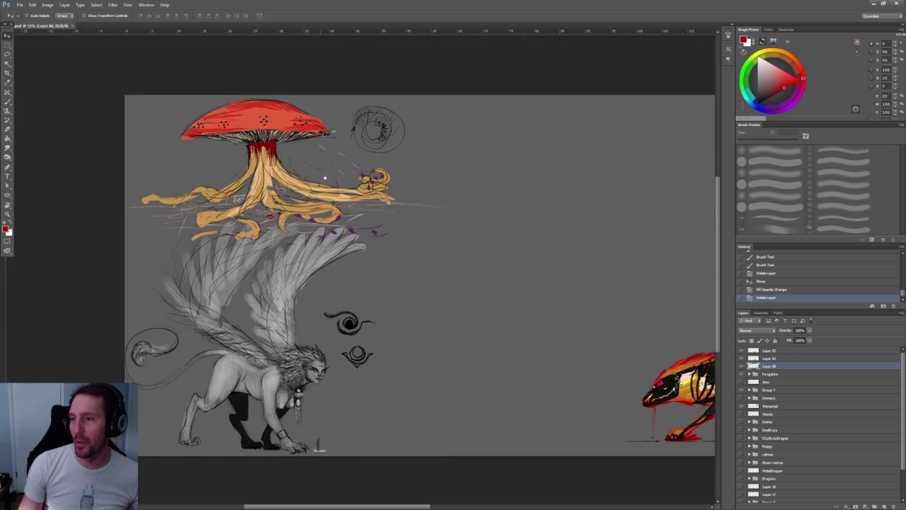
{"action": "scroll", "coordinate": [279, 188], "scroll_direction": "right", "scroll_amount": 7}
{"action": "scroll", "coordinate": [288, 194], "scroll_direction": "right", "scroll_amount": 1}
{"action": "scroll", "coordinate": [287, 194], "scroll_direction": "left", "scroll_amount": 1}
{"action": "scroll", "coordinate": [333, 287], "scroll_direction": "right", "scroll_amount": 5}
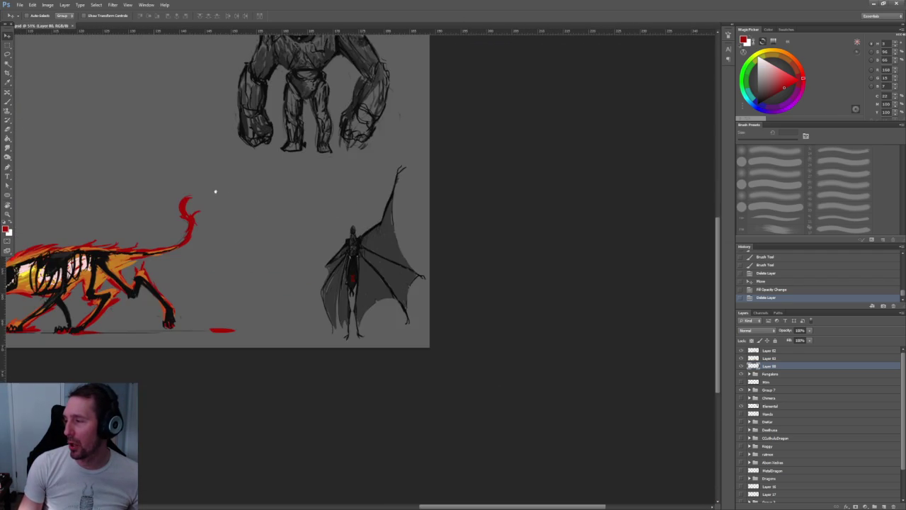
{"action": "scroll", "coordinate": [202, 186], "scroll_direction": "up", "scroll_amount": 1}
{"action": "scroll", "coordinate": [318, 257], "scroll_direction": "up", "scroll_amount": 3}
{"action": "scroll", "coordinate": [399, 157], "scroll_direction": "up", "scroll_amount": 2}
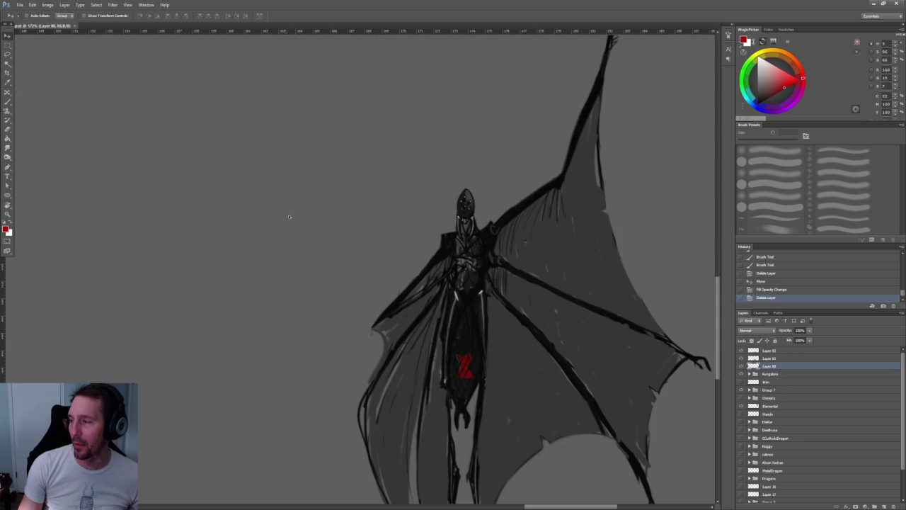
{"action": "scroll", "coordinate": [286, 216], "scroll_direction": "down", "scroll_amount": 2}
{"action": "scroll", "coordinate": [212, 240], "scroll_direction": "down", "scroll_amount": 2}
{"action": "scroll", "coordinate": [184, 248], "scroll_direction": "left", "scroll_amount": 3}
{"action": "scroll", "coordinate": [283, 244], "scroll_direction": "left", "scroll_amount": 4}
{"action": "scroll", "coordinate": [307, 242], "scroll_direction": "up", "scroll_amount": 2}
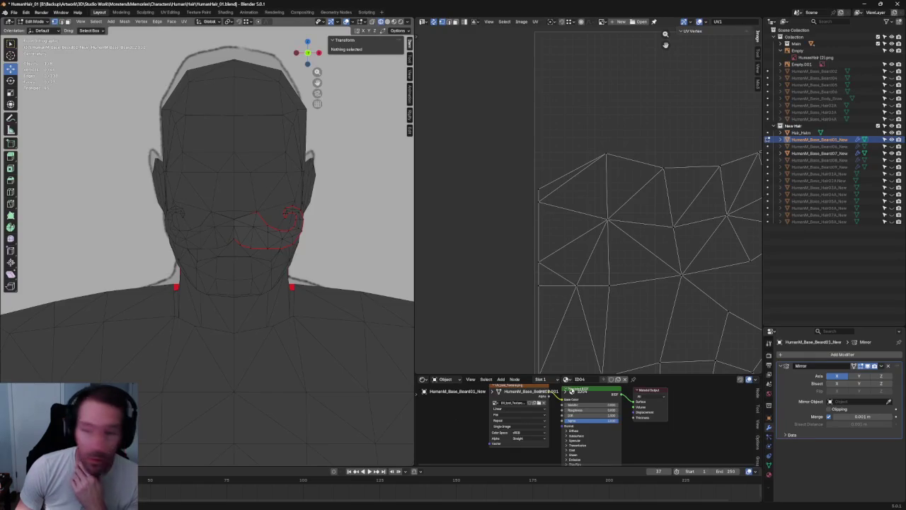
Toggle X-ray to check the moustache mesh against its reference, selecting two outline vertices.
{"action": "scroll", "coordinate": [266, 202], "scroll_direction": "up", "scroll_amount": 1}
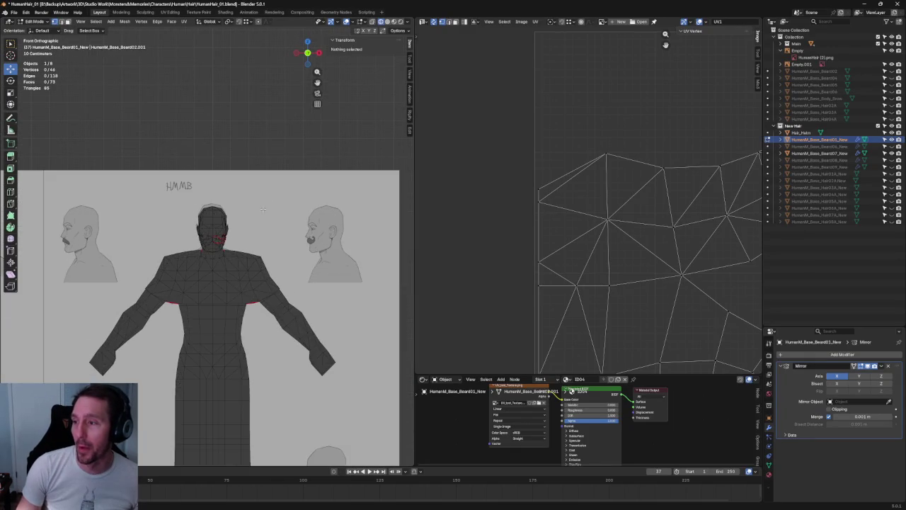
{"action": "scroll", "coordinate": [203, 230], "scroll_direction": "up", "scroll_amount": 5}
{"action": "scroll", "coordinate": [242, 220], "scroll_direction": "down", "scroll_amount": 2}
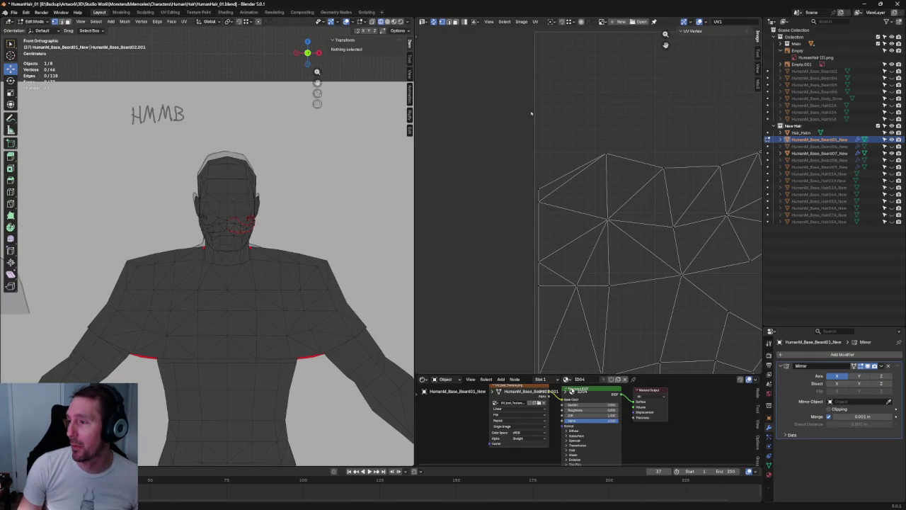
{"action": "scroll", "coordinate": [332, 212], "scroll_direction": "down", "scroll_amount": 5}
{"action": "scroll", "coordinate": [305, 220], "scroll_direction": "up", "scroll_amount": 5}
{"action": "scroll", "coordinate": [283, 227], "scroll_direction": "up", "scroll_amount": 1}
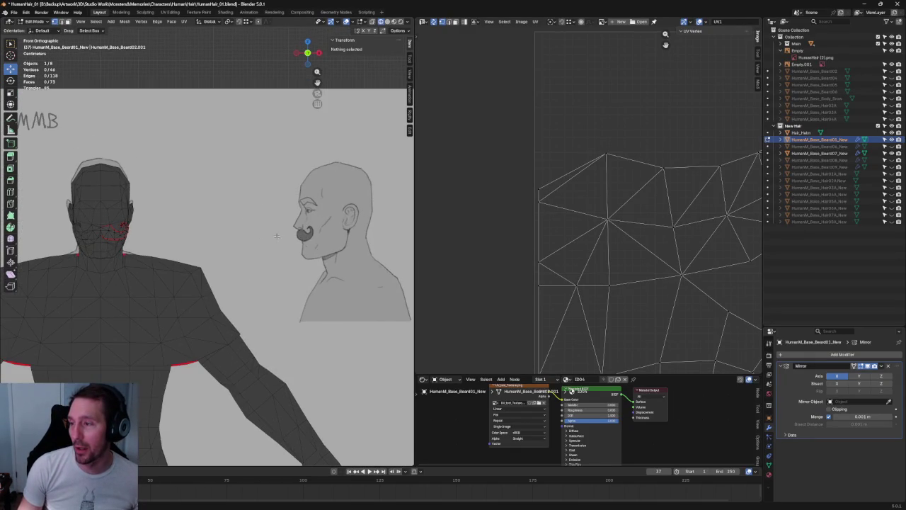
{"action": "scroll", "coordinate": [260, 235], "scroll_direction": "down", "scroll_amount": 1}
{"action": "scroll", "coordinate": [260, 235], "scroll_direction": "up", "scroll_amount": 3}
{"action": "key", "text": "alt+z"}
{"action": "key", "text": "alt+z"}
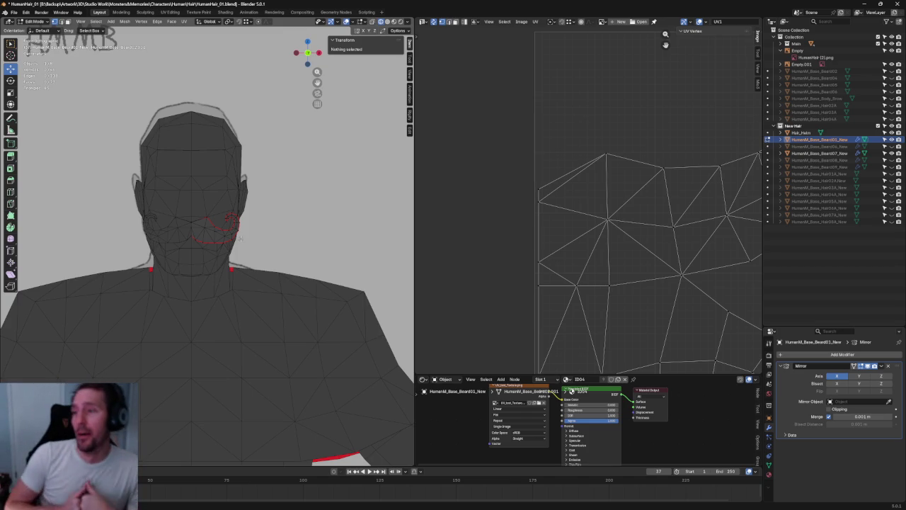
{"action": "scroll", "coordinate": [240, 239], "scroll_direction": "up", "scroll_amount": 2}
{"action": "scroll", "coordinate": [244, 244], "scroll_direction": "up", "scroll_amount": 3}
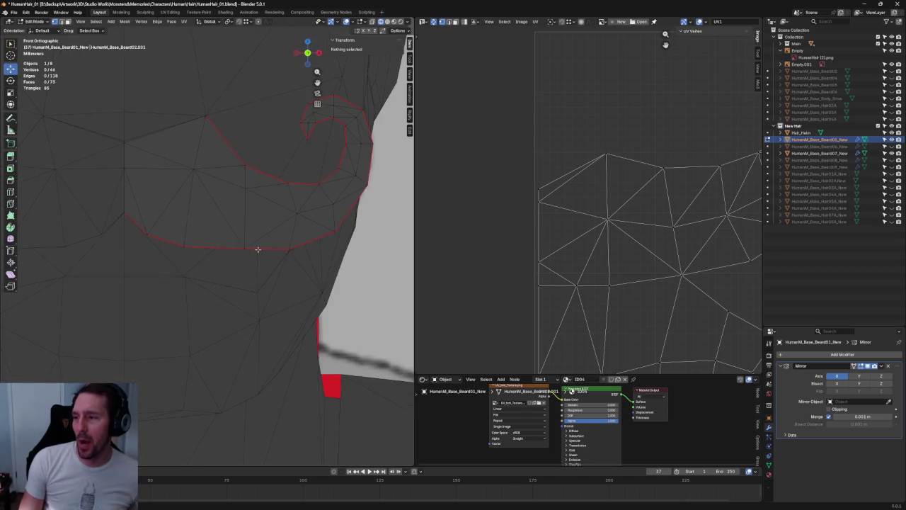
{"action": "scroll", "coordinate": [249, 249], "scroll_direction": "up", "scroll_amount": 2}
{"action": "key", "text": "alt+z"}
{"action": "left_click", "coordinate": [245, 248]}
{"action": "key", "text": "alt+z"}
{"action": "left_click", "coordinate": [183, 246]}
Deselect all and pan around the view, leaving the moustache mesh unchanged.
{"action": "scroll", "coordinate": [183, 225], "scroll_direction": "down", "scroll_amount": 2}
{"action": "scroll", "coordinate": [213, 213], "scroll_direction": "down", "scroll_amount": 3}
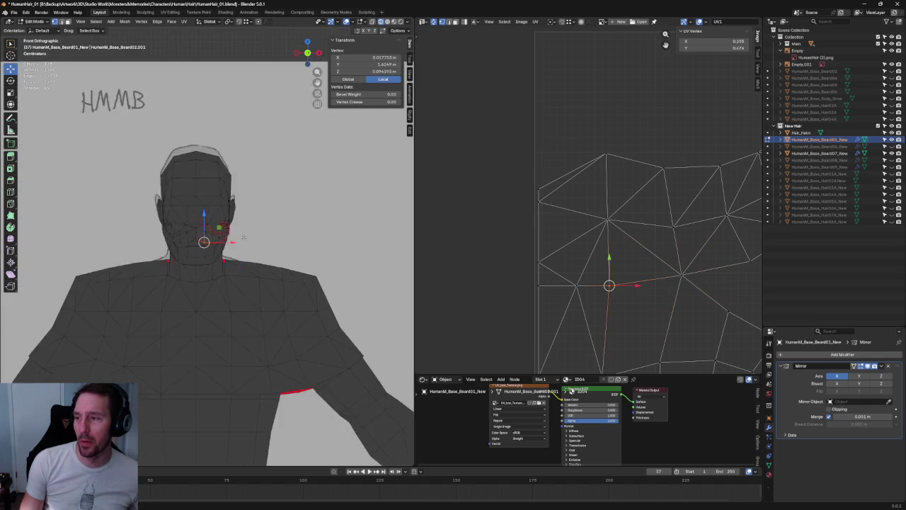
{"action": "scroll", "coordinate": [234, 184], "scroll_direction": "down", "scroll_amount": 3}
{"action": "key", "text": "alt+a"}
{"action": "scroll", "coordinate": [258, 164], "scroll_direction": "up", "scroll_amount": 2}
{"action": "scroll", "coordinate": [580, 298], "scroll_direction": "down", "scroll_amount": 3}
{"action": "scroll", "coordinate": [580, 298], "scroll_direction": "down", "scroll_amount": 2}
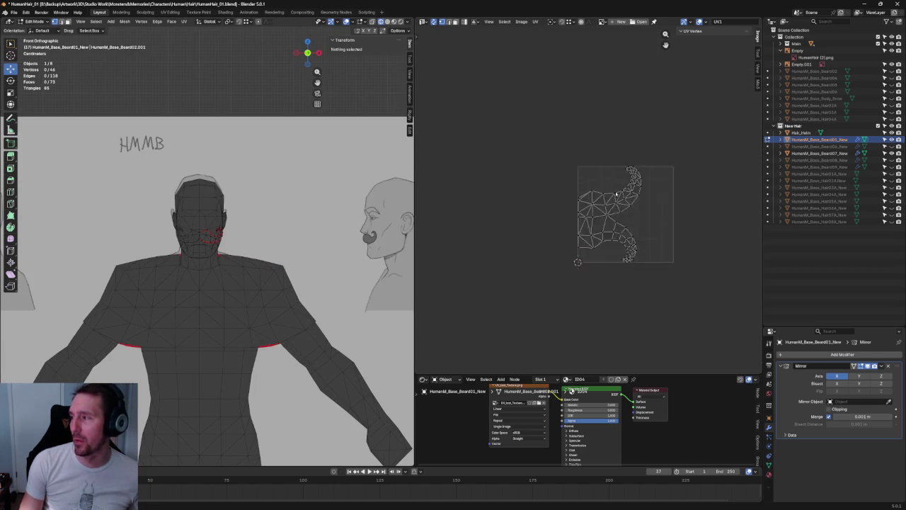
{"action": "scroll", "coordinate": [580, 297], "scroll_direction": "up", "scroll_amount": 2}
{"action": "scroll", "coordinate": [369, 196], "scroll_direction": "down", "scroll_amount": 3}
{"action": "scroll", "coordinate": [369, 196], "scroll_direction": "down", "scroll_amount": 3}
{"action": "scroll", "coordinate": [212, 248], "scroll_direction": "left", "scroll_amount": 5}
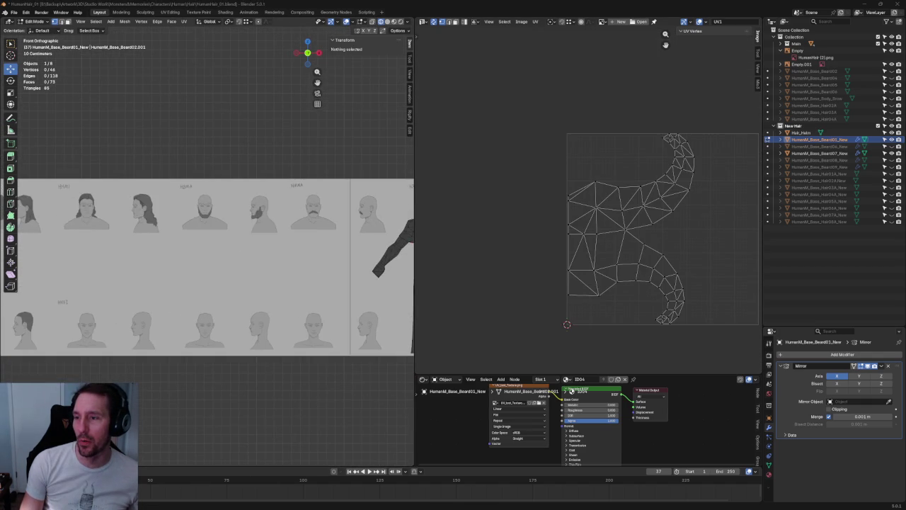
{"action": "scroll", "coordinate": [309, 226], "scroll_direction": "up", "scroll_amount": 2}
{"action": "scroll", "coordinate": [309, 225], "scroll_direction": "left", "scroll_amount": 5}
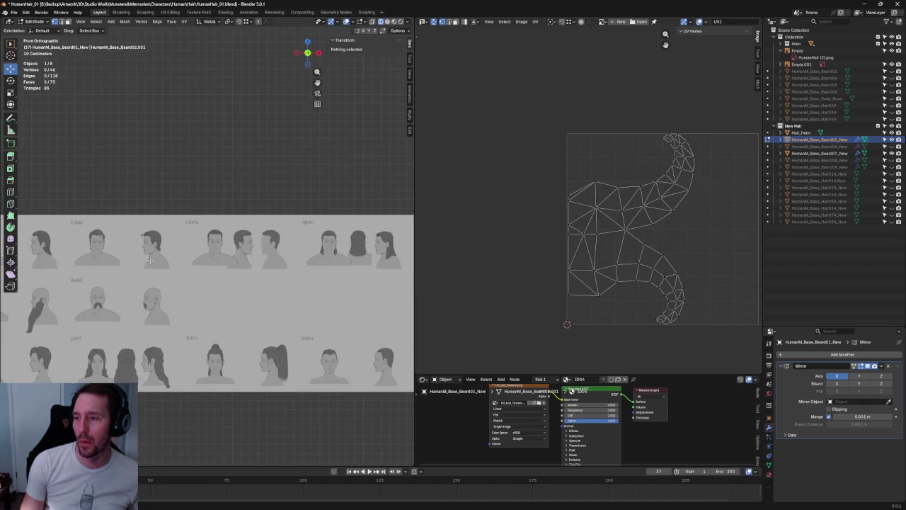
{"action": "scroll", "coordinate": [151, 259], "scroll_direction": "up", "scroll_amount": 2}
{"action": "scroll", "coordinate": [297, 236], "scroll_direction": "up", "scroll_amount": 1}
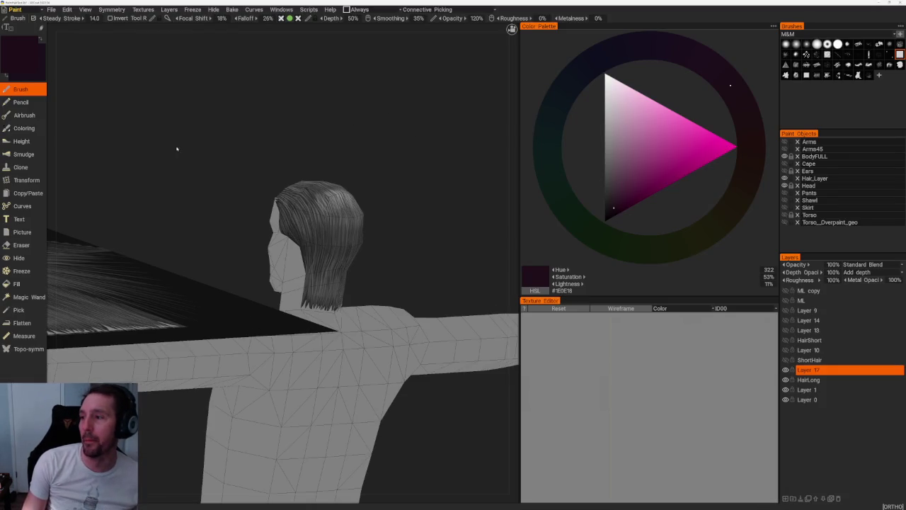
Replace the hair scene with the recent 3DCoat project Omn.3b, answering the unsaved-changes prompt.
{"action": "left_click_drag", "start_coordinate": [177, 149], "coordinate": [394, 198]}
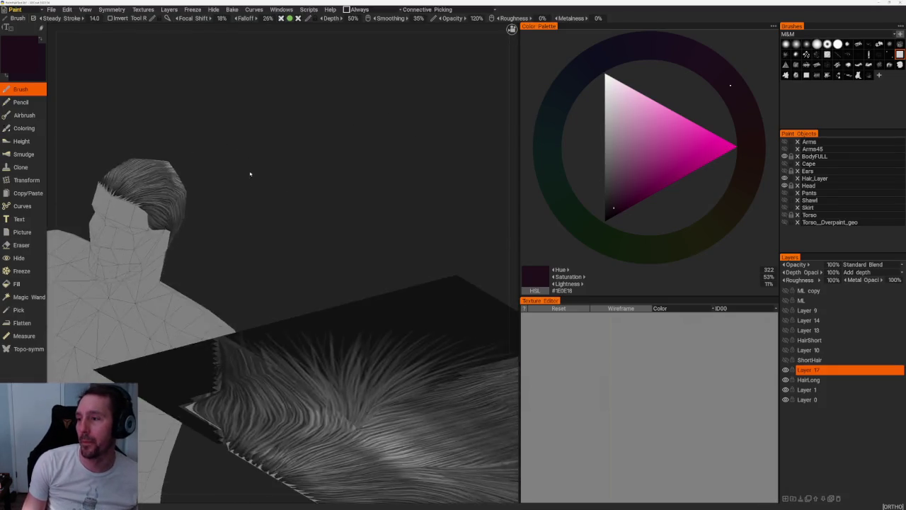
{"action": "left_click", "coordinate": [53, 10]}
{"action": "mouse_move", "coordinate": [66, 34]}
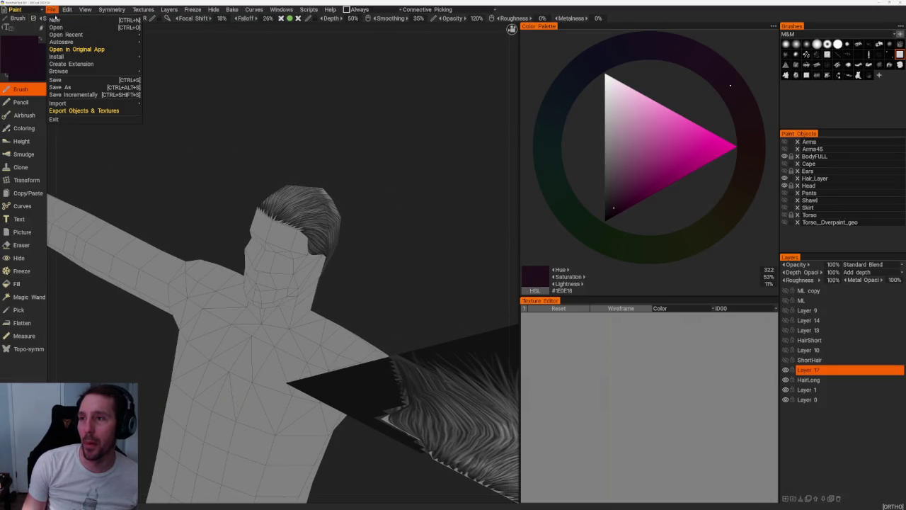
{"action": "left_click", "coordinate": [162, 44]}
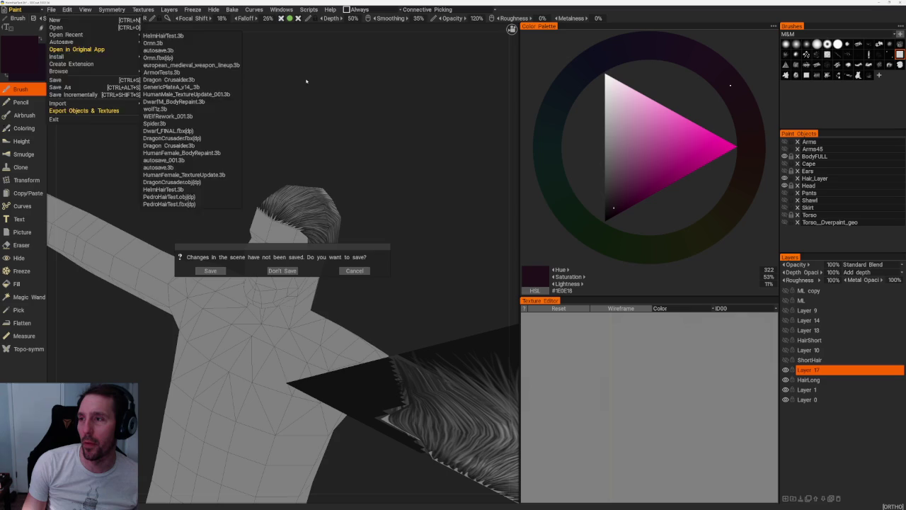
{"action": "left_click", "coordinate": [286, 271]}
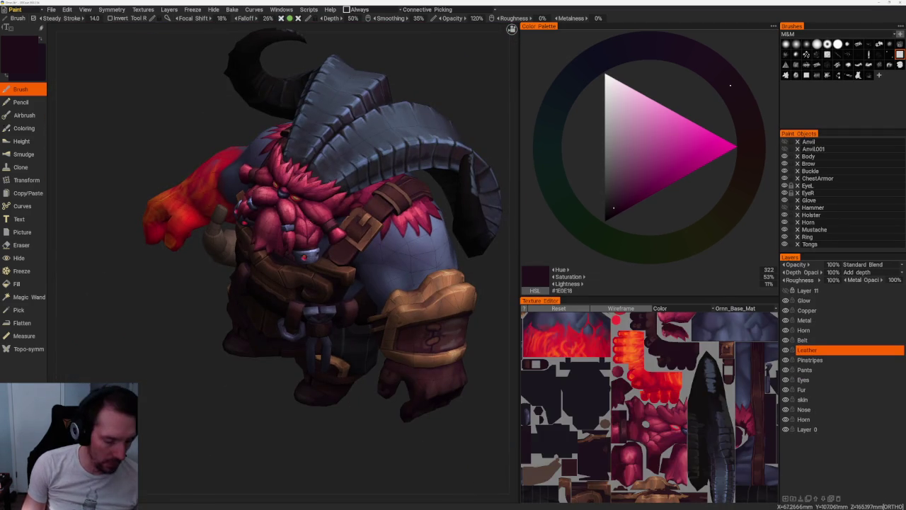
{"action": "mouse_move", "coordinate": [257, 380]}
{"action": "left_mouse_down"}
{"action": "mouse_move", "coordinate": [188, 362]}
{"action": "mouse_move", "coordinate": [196, 347]}
{"action": "left_mouse_up"}
{"action": "scroll", "coordinate": [196, 348], "scroll_direction": "up", "scroll_amount": 5}
{"action": "scroll", "coordinate": [283, 261], "scroll_direction": "down", "scroll_amount": 3}
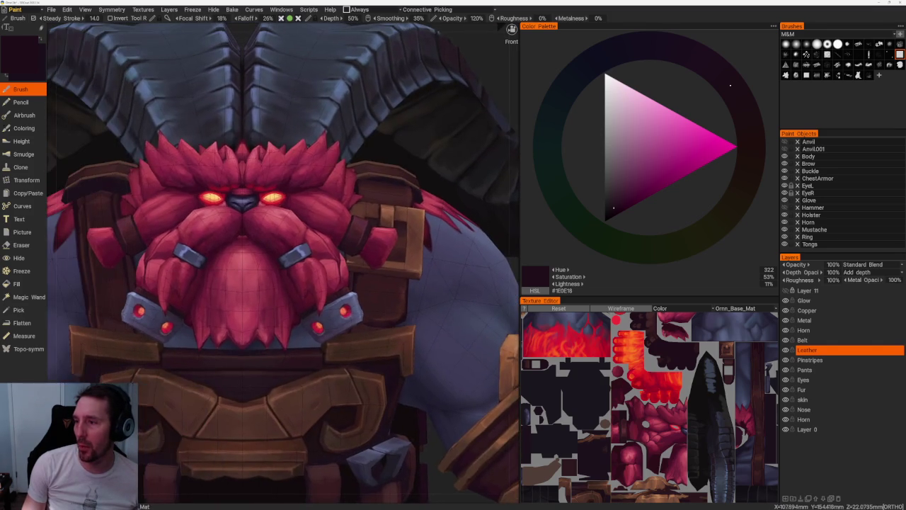
{"action": "left_click_drag", "start_coordinate": [283, 262], "coordinate": [269, 262]}
{"action": "scroll", "coordinate": [284, 262], "scroll_direction": "up", "scroll_amount": 2}
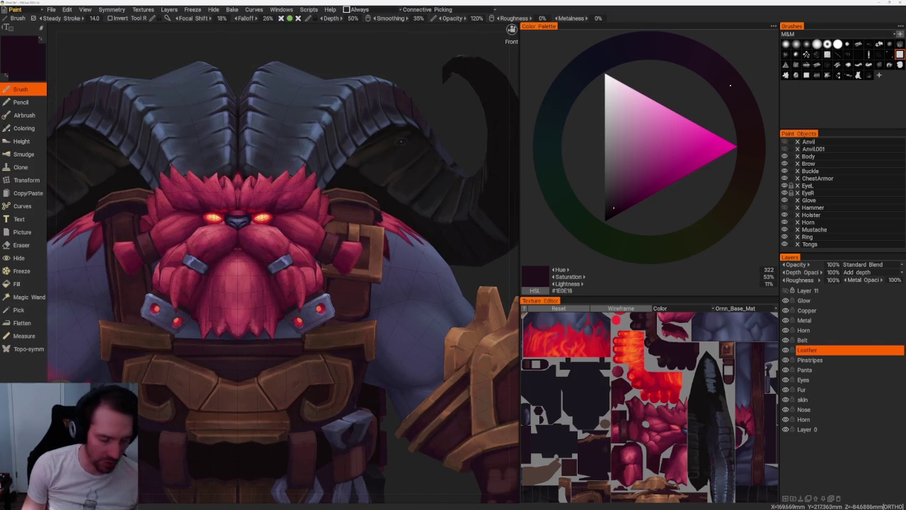
{"action": "left_click_drag", "start_coordinate": [453, 106], "coordinate": [386, 79]}
{"action": "scroll", "coordinate": [354, 85], "scroll_direction": "down", "scroll_amount": 5}
{"action": "mouse_move", "coordinate": [325, 91]}
{"action": "left_mouse_down"}
{"action": "mouse_move", "coordinate": [217, 89]}
{"action": "mouse_move", "coordinate": [300, 85]}
{"action": "mouse_move", "coordinate": [348, 105]}
{"action": "mouse_move", "coordinate": [323, 54]}
{"action": "mouse_move", "coordinate": [334, 70]}
{"action": "mouse_move", "coordinate": [361, 71]}
{"action": "mouse_move", "coordinate": [250, 60]}
{"action": "mouse_move", "coordinate": [267, 140]}
{"action": "mouse_move", "coordinate": [267, 89]}
{"action": "mouse_move", "coordinate": [324, 48]}
{"action": "mouse_move", "coordinate": [212, 56]}
{"action": "left_mouse_up"}
{"action": "scroll", "coordinate": [348, 106], "scroll_direction": "up", "scroll_amount": 5}
{"action": "scroll", "coordinate": [348, 106], "scroll_direction": "up", "scroll_amount": 1}
{"action": "scroll", "coordinate": [348, 105], "scroll_direction": "down", "scroll_amount": 5}
{"action": "scroll", "coordinate": [361, 70], "scroll_direction": "up", "scroll_amount": 2}
{"action": "scroll", "coordinate": [361, 71], "scroll_direction": "up", "scroll_amount": 3}
{"action": "scroll", "coordinate": [361, 71], "scroll_direction": "down", "scroll_amount": 3}
{"action": "scroll", "coordinate": [283, 212], "scroll_direction": "down", "scroll_amount": 2}
{"action": "scroll", "coordinate": [319, 212], "scroll_direction": "down", "scroll_amount": 1}
{"action": "mouse_move", "coordinate": [425, 142]}
{"action": "left_mouse_down"}
{"action": "mouse_move", "coordinate": [474, 216]}
{"action": "mouse_move", "coordinate": [455, 222]}
{"action": "mouse_move", "coordinate": [463, 243]}
{"action": "mouse_move", "coordinate": [397, 237]}
{"action": "left_mouse_up"}
{"action": "scroll", "coordinate": [455, 240], "scroll_direction": "up", "scroll_amount": 2}
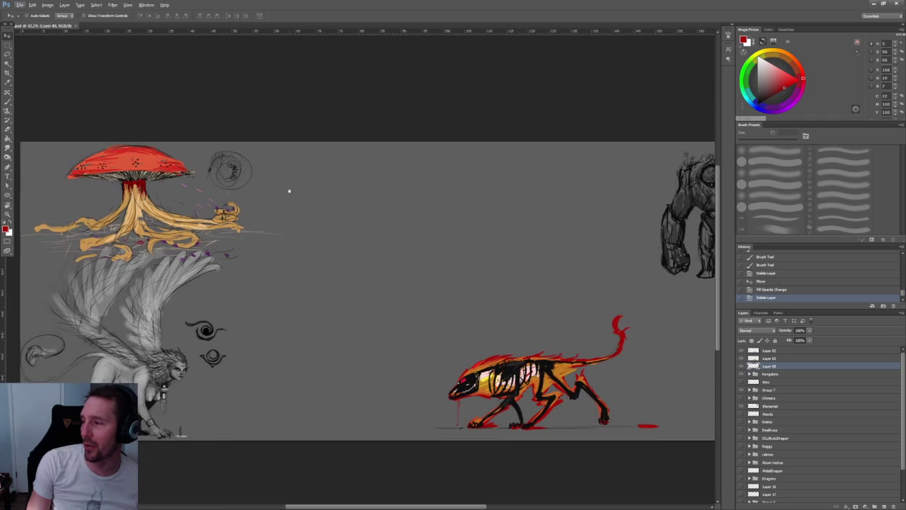
Zoom and pan to the mushroom and sphinx sketches, then hide the fire creature's black lineart.
{"action": "left_click_drag", "start_coordinate": [289, 191], "coordinate": [251, 232]}
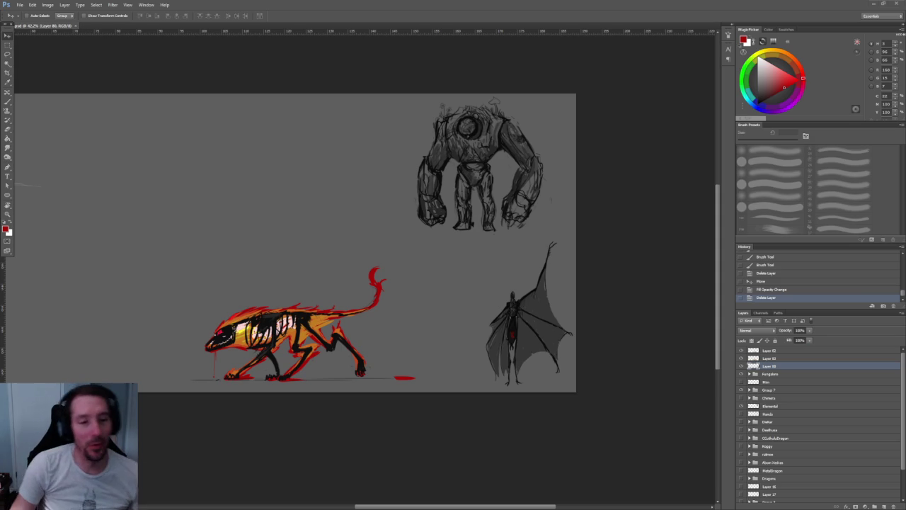
{"action": "scroll", "coordinate": [226, 301], "scroll_direction": "up", "scroll_amount": 2}
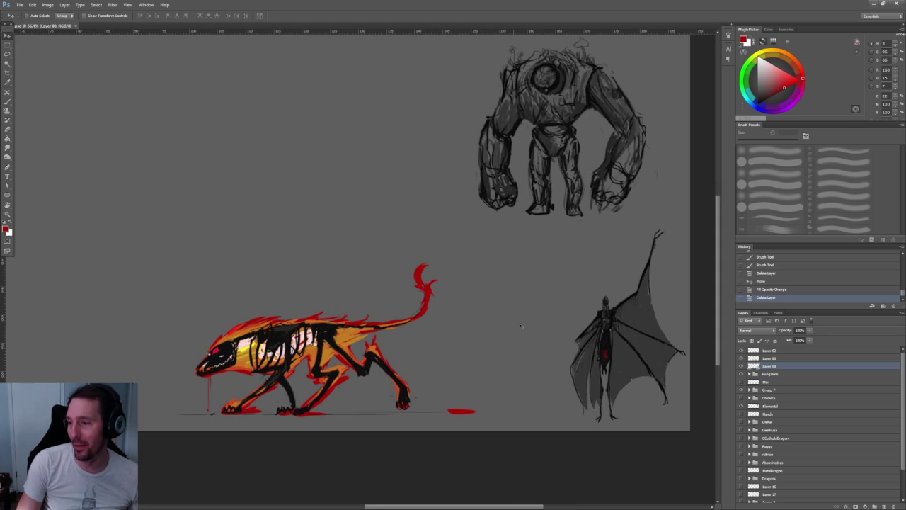
{"action": "mouse_move", "coordinate": [234, 316]}
{"action": "left_mouse_down"}
{"action": "mouse_move", "coordinate": [493, 299]}
{"action": "mouse_move", "coordinate": [455, 338]}
{"action": "mouse_move", "coordinate": [317, 290]}
{"action": "left_mouse_up"}
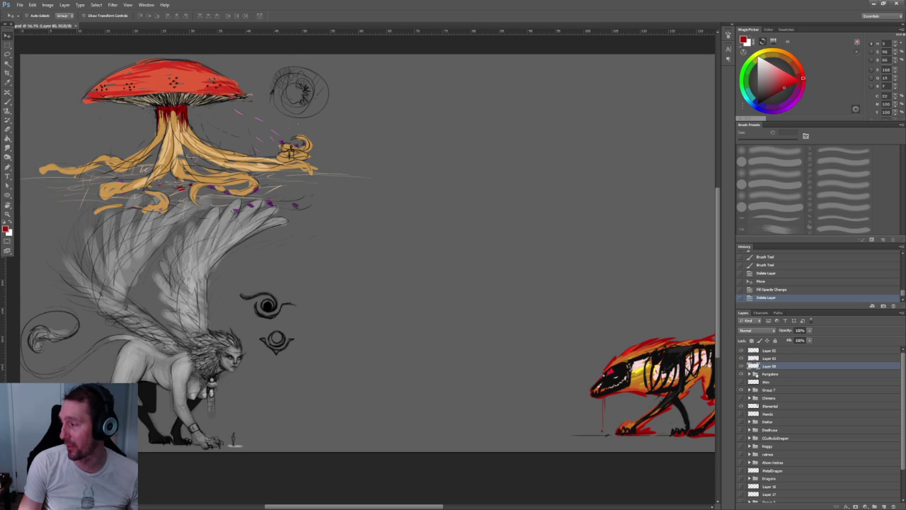
{"action": "left_click", "coordinate": [741, 358]}
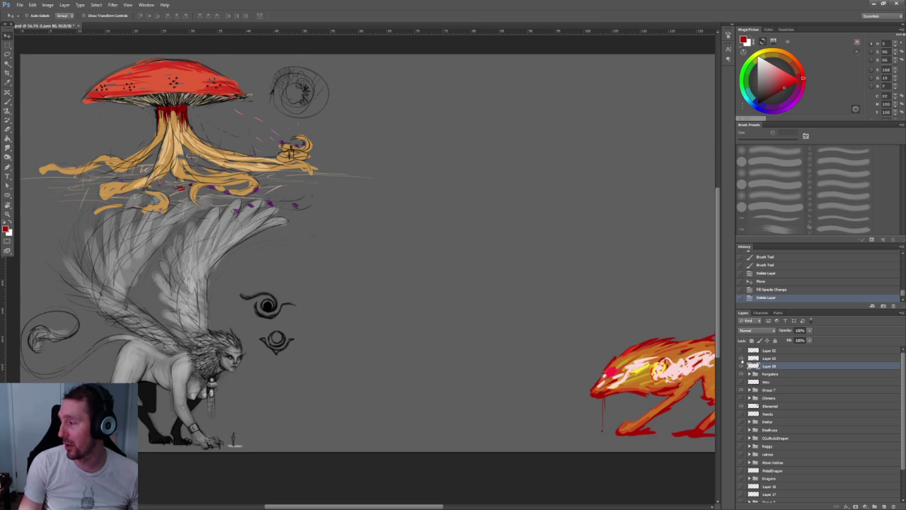
Hide the fire creature layer and Fungalore group, and show the Chimera sketch.
{"action": "left_click", "coordinate": [741, 358]}
{"action": "left_click", "coordinate": [741, 366]}
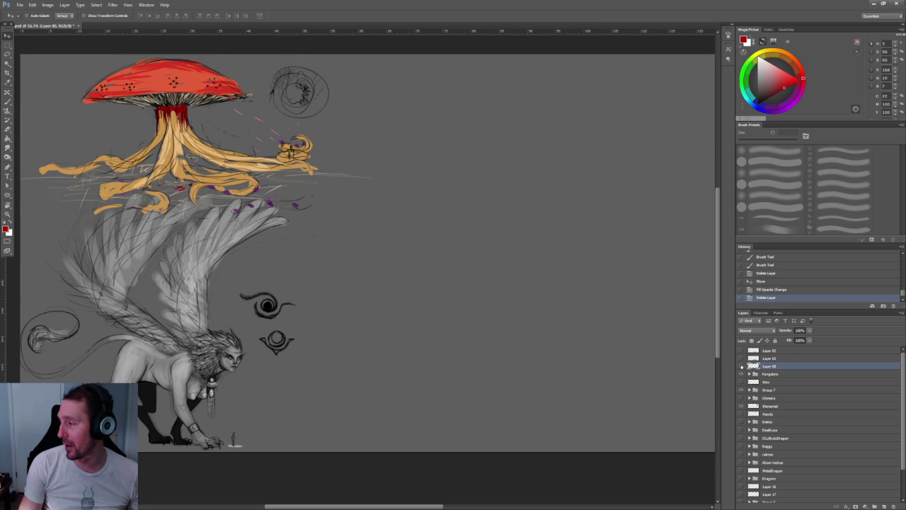
{"action": "left_click", "coordinate": [741, 374]}
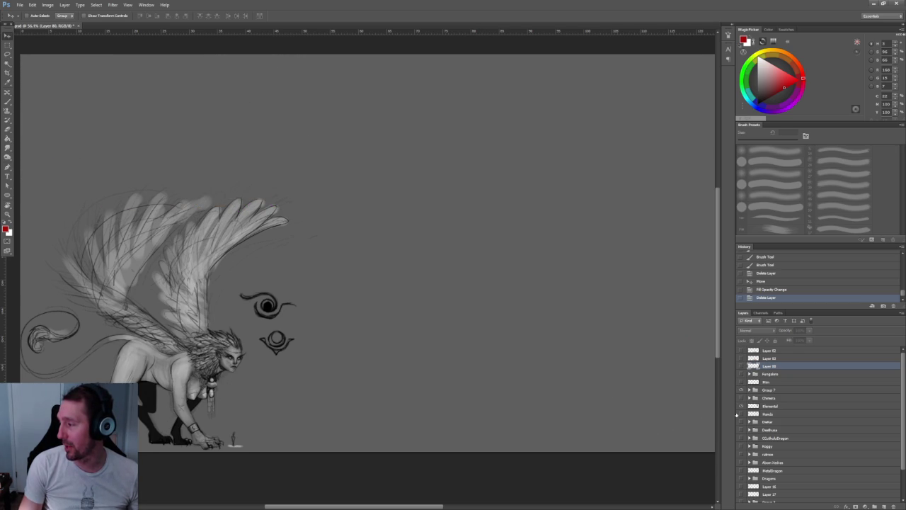
{"action": "left_click", "coordinate": [741, 398]}
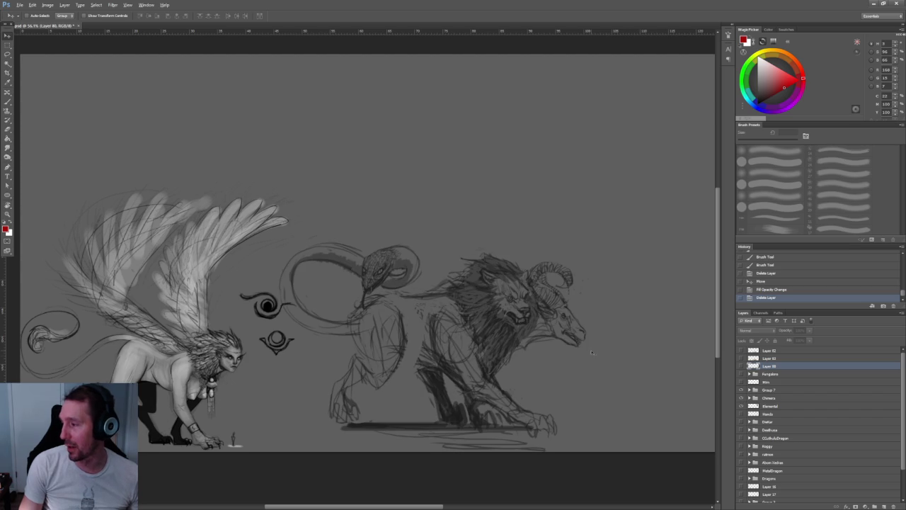
Inspect the Chimera close up, then hide Group 7's winged sphinx and the Chimera.
{"action": "scroll", "coordinate": [548, 275], "scroll_direction": "up", "scroll_amount": 2}
{"action": "scroll", "coordinate": [495, 304], "scroll_direction": "up", "scroll_amount": 2}
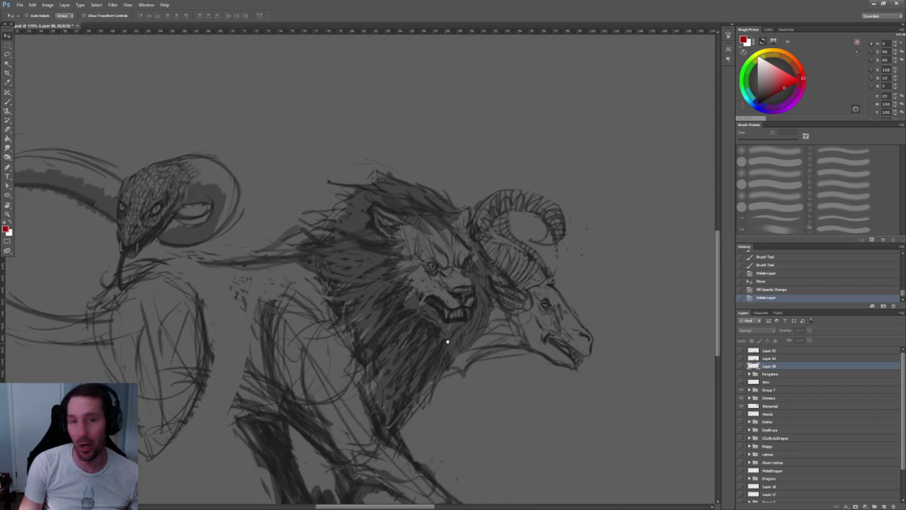
{"action": "scroll", "coordinate": [443, 344], "scroll_direction": "up", "scroll_amount": 2}
{"action": "scroll", "coordinate": [544, 272], "scroll_direction": "up", "scroll_amount": 1}
{"action": "scroll", "coordinate": [556, 287], "scroll_direction": "down", "scroll_amount": 1}
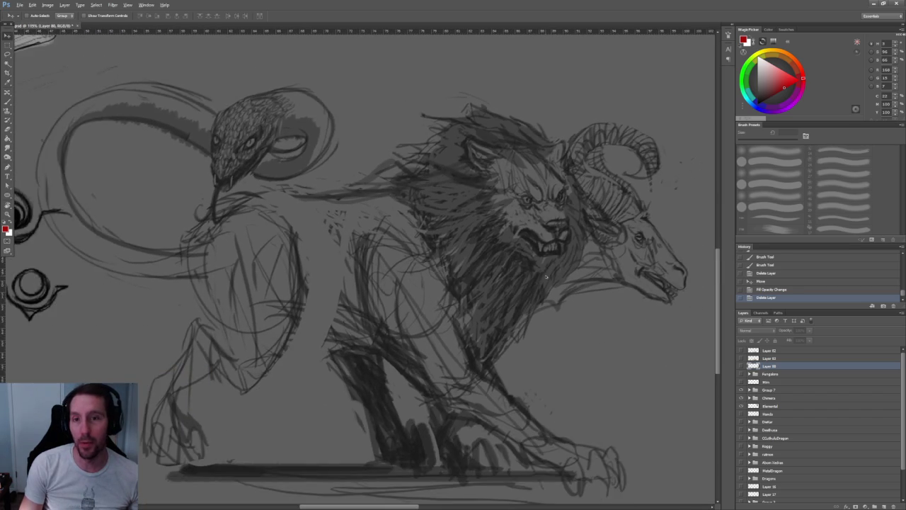
{"action": "scroll", "coordinate": [566, 300], "scroll_direction": "down", "scroll_amount": 1}
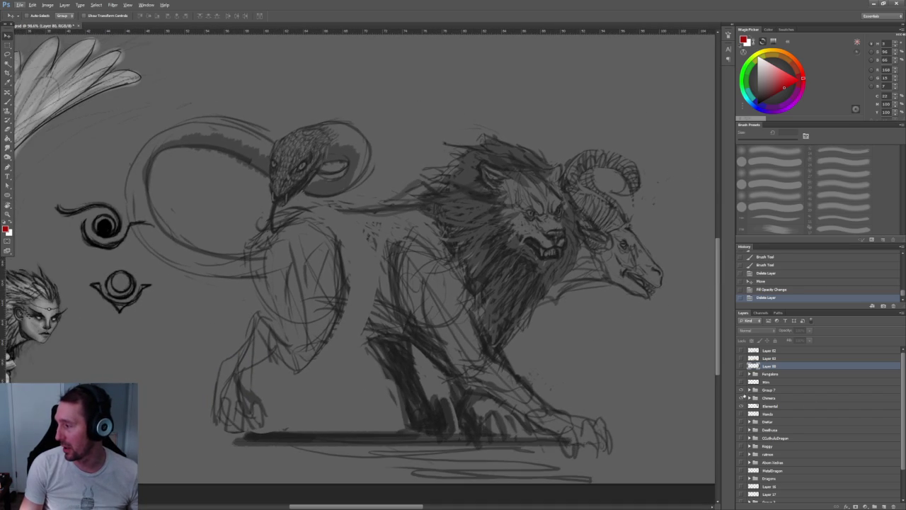
{"action": "left_click", "coordinate": [741, 390]}
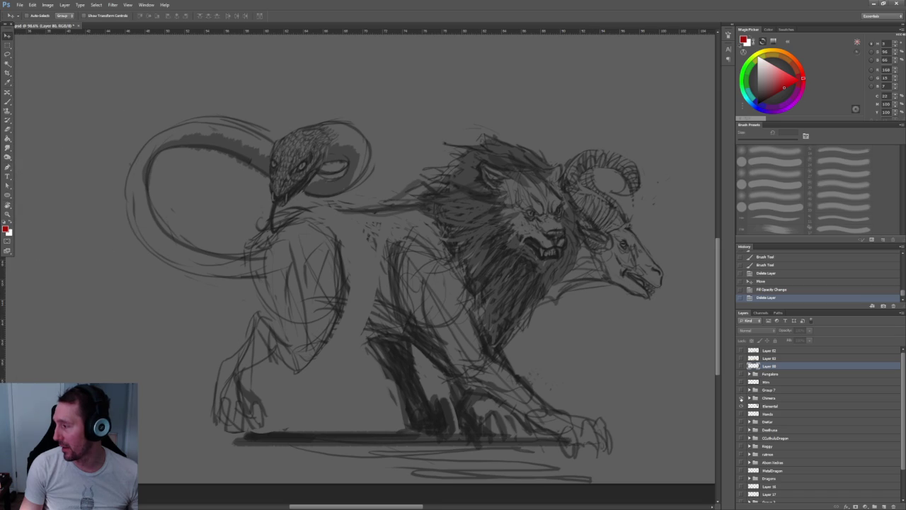
{"action": "left_click", "coordinate": [741, 398]}
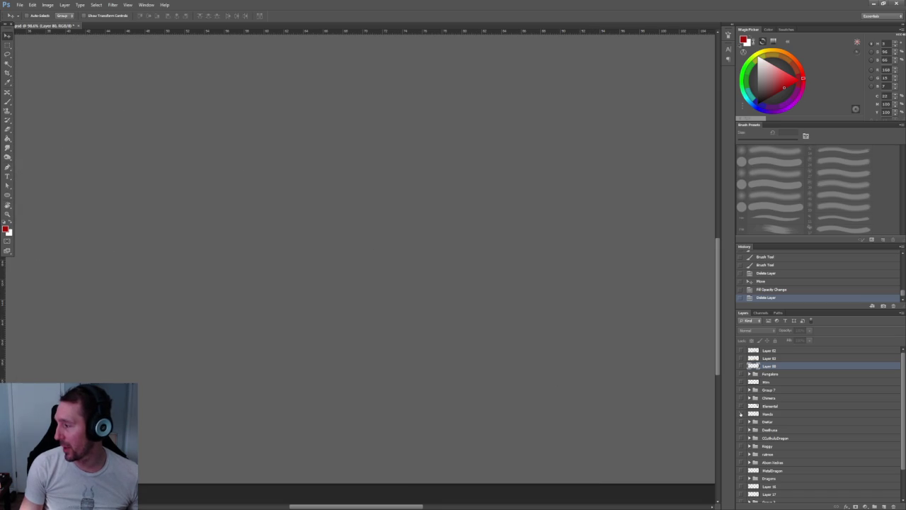
{"action": "scroll", "coordinate": [634, 383], "scroll_direction": "down", "scroll_amount": 5}
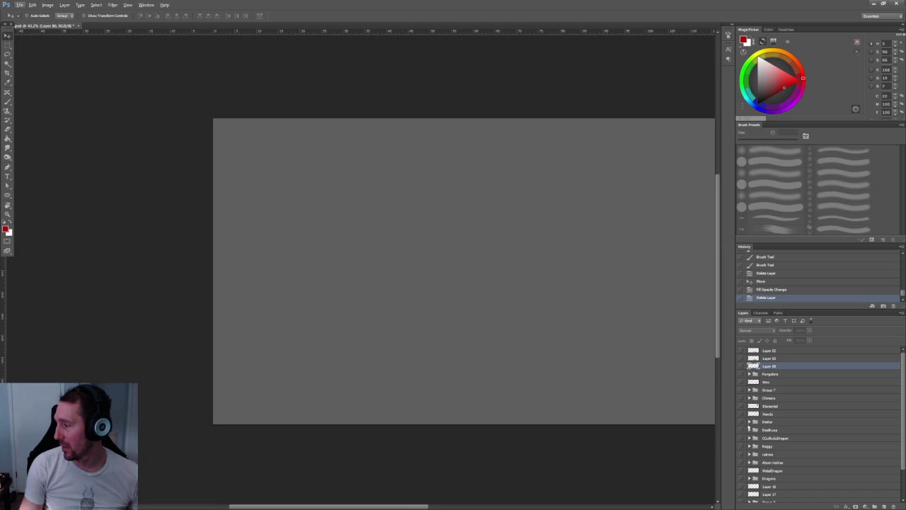
{"action": "scroll", "coordinate": [613, 350], "scroll_direction": "up", "scroll_amount": 2}
{"action": "scroll", "coordinate": [374, 324], "scroll_direction": "up", "scroll_amount": 1}
{"action": "scroll", "coordinate": [424, 279], "scroll_direction": "up", "scroll_amount": 1}
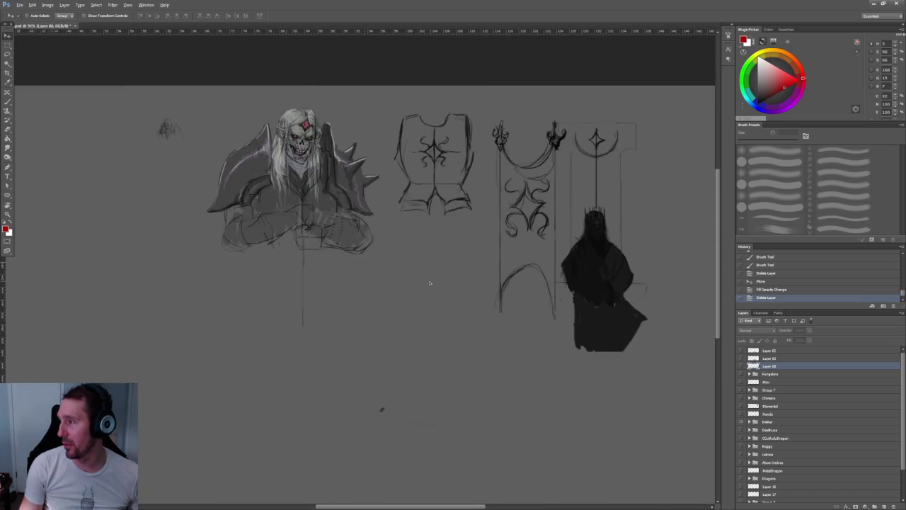
{"action": "scroll", "coordinate": [380, 293], "scroll_direction": "up", "scroll_amount": 2}
{"action": "scroll", "coordinate": [379, 294], "scroll_direction": "up", "scroll_amount": 2}
{"action": "scroll", "coordinate": [375, 227], "scroll_direction": "up", "scroll_amount": 2}
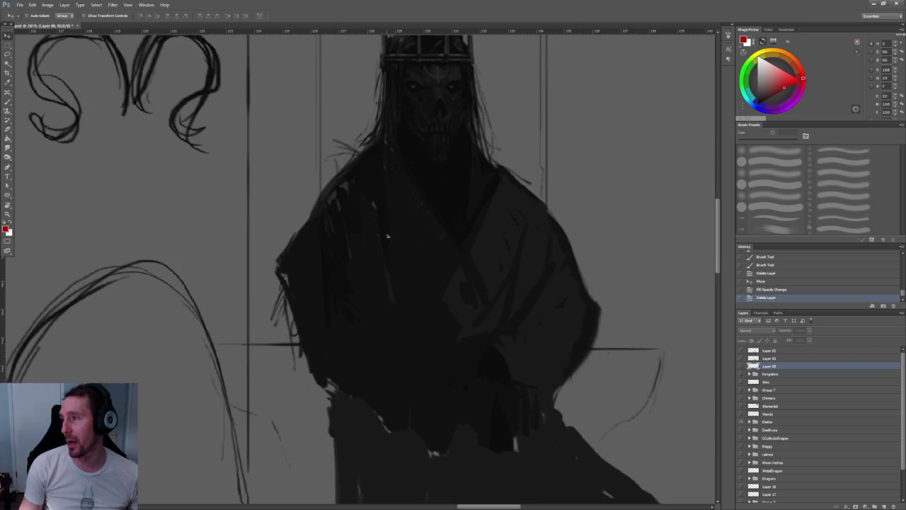
{"action": "scroll", "coordinate": [392, 320], "scroll_direction": "down", "scroll_amount": 1}
{"action": "scroll", "coordinate": [400, 313], "scroll_direction": "up", "scroll_amount": 2}
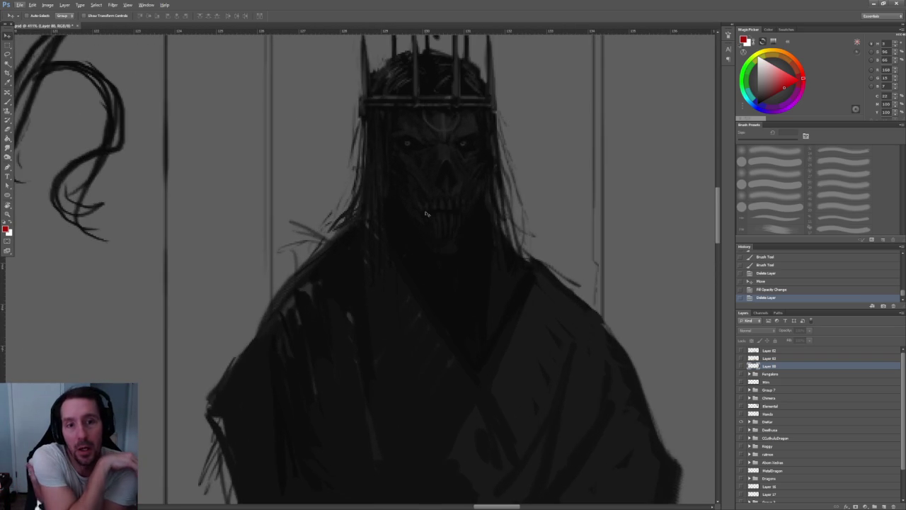
{"action": "scroll", "coordinate": [426, 213], "scroll_direction": "down", "scroll_amount": 3}
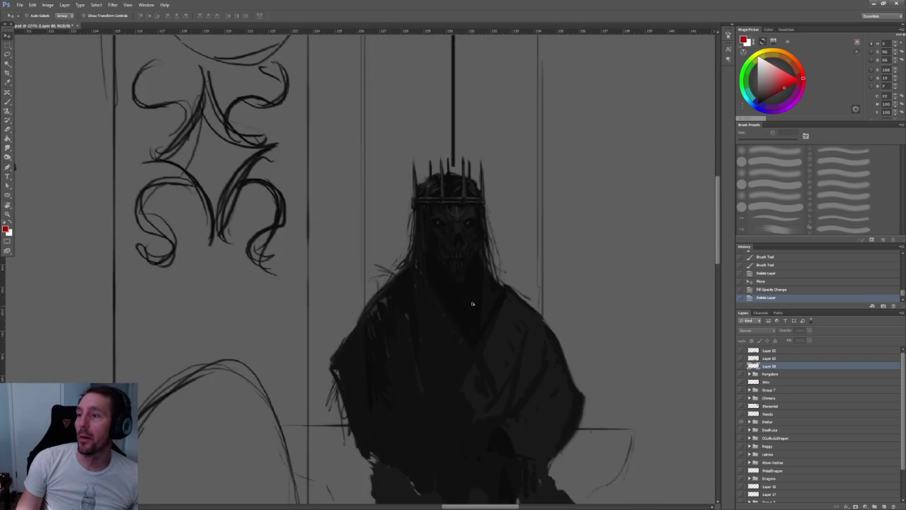
{"action": "scroll", "coordinate": [453, 227], "scroll_direction": "down", "scroll_amount": 1}
{"action": "scroll", "coordinate": [467, 230], "scroll_direction": "down", "scroll_amount": 1}
{"action": "scroll", "coordinate": [485, 234], "scroll_direction": "up", "scroll_amount": 1}
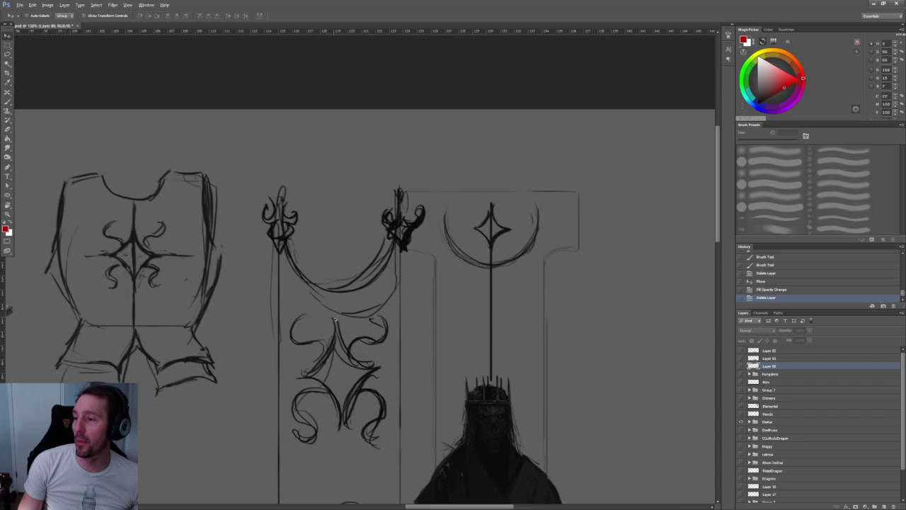
{"action": "scroll", "coordinate": [333, 316], "scroll_direction": "up", "scroll_amount": 2}
{"action": "scroll", "coordinate": [332, 281], "scroll_direction": "up", "scroll_amount": 1}
{"action": "scroll", "coordinate": [453, 255], "scroll_direction": "up", "scroll_amount": 2}
{"action": "scroll", "coordinate": [357, 238], "scroll_direction": "down", "scroll_amount": 1}
{"action": "scroll", "coordinate": [357, 247], "scroll_direction": "down", "scroll_amount": 1}
{"action": "scroll", "coordinate": [358, 268], "scroll_direction": "down", "scroll_amount": 3}
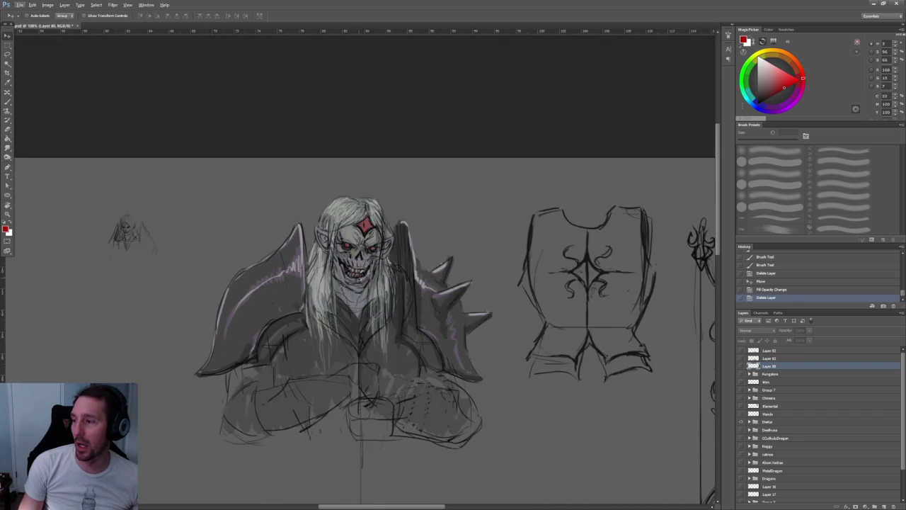
{"action": "scroll", "coordinate": [358, 279], "scroll_direction": "up", "scroll_amount": 2}
{"action": "scroll", "coordinate": [362, 278], "scroll_direction": "up", "scroll_amount": 2}
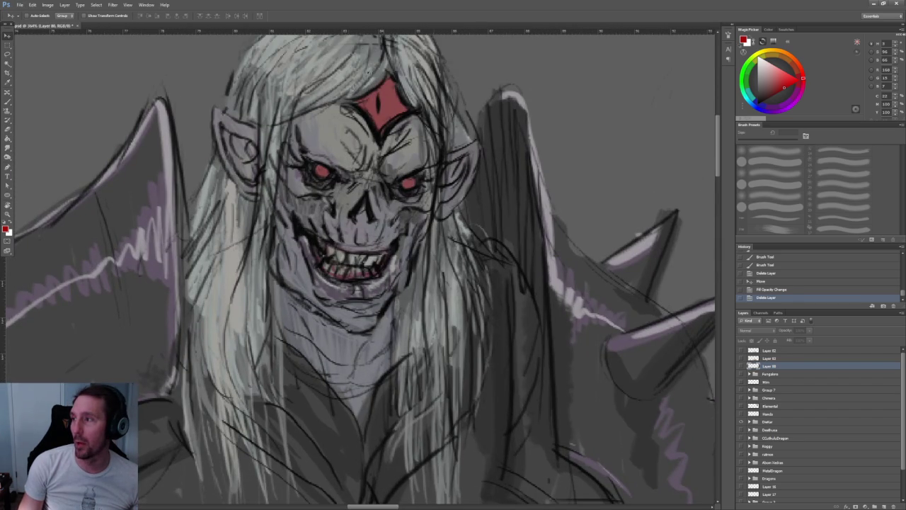
{"action": "scroll", "coordinate": [337, 138], "scroll_direction": "right", "scroll_amount": 5}
{"action": "scroll", "coordinate": [529, 191], "scroll_direction": "right", "scroll_amount": 3}
{"action": "scroll", "coordinate": [495, 188], "scroll_direction": "left", "scroll_amount": 4}
{"action": "scroll", "coordinate": [477, 184], "scroll_direction": "up", "scroll_amount": 1}
{"action": "scroll", "coordinate": [425, 180], "scroll_direction": "down", "scroll_amount": 10}
{"action": "scroll", "coordinate": [187, 166], "scroll_direction": "right", "scroll_amount": 5}
{"action": "scroll", "coordinate": [385, 215], "scroll_direction": "right", "scroll_amount": 4}
{"action": "scroll", "coordinate": [368, 209], "scroll_direction": "down", "scroll_amount": 5}
{"action": "scroll", "coordinate": [361, 205], "scroll_direction": "right", "scroll_amount": 4}
{"action": "scroll", "coordinate": [304, 297], "scroll_direction": "right", "scroll_amount": 8}
{"action": "scroll", "coordinate": [305, 297], "scroll_direction": "up", "scroll_amount": 4}
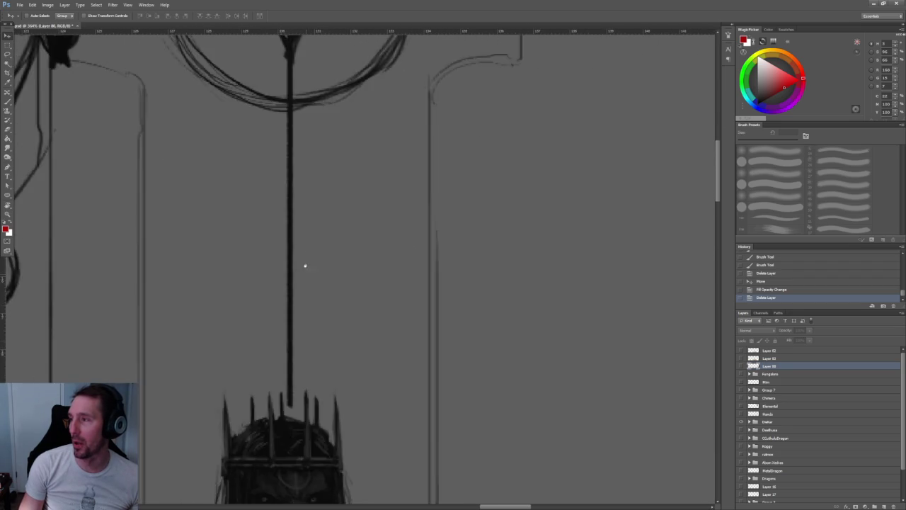
{"action": "scroll", "coordinate": [388, 209], "scroll_direction": "up", "scroll_amount": 5}
{"action": "scroll", "coordinate": [328, 185], "scroll_direction": "down", "scroll_amount": 3}
{"action": "scroll", "coordinate": [328, 186], "scroll_direction": "down", "scroll_amount": 2}
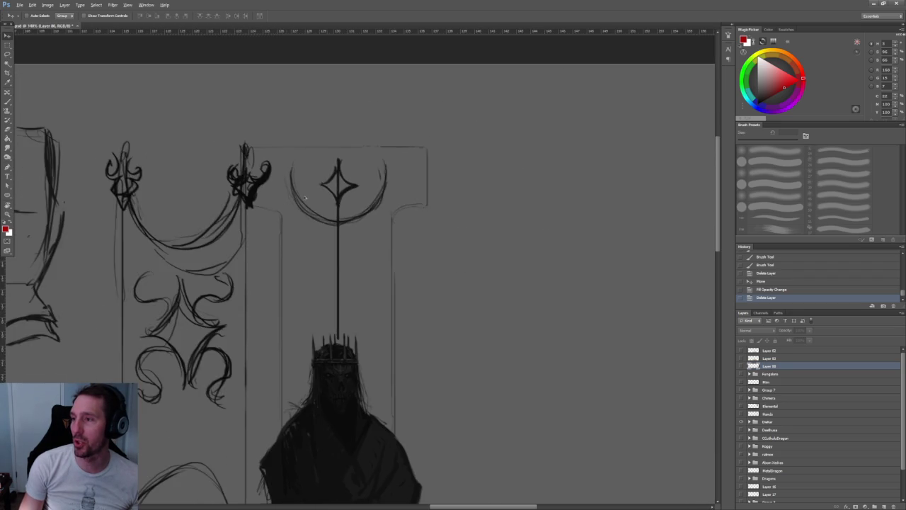
{"action": "scroll", "coordinate": [424, 198], "scroll_direction": "down", "scroll_amount": 3}
{"action": "scroll", "coordinate": [455, 201], "scroll_direction": "left", "scroll_amount": 3}
{"action": "scroll", "coordinate": [455, 200], "scroll_direction": "down", "scroll_amount": 2}
{"action": "scroll", "coordinate": [455, 200], "scroll_direction": "left", "scroll_amount": 5}
{"action": "scroll", "coordinate": [412, 205], "scroll_direction": "up", "scroll_amount": 1}
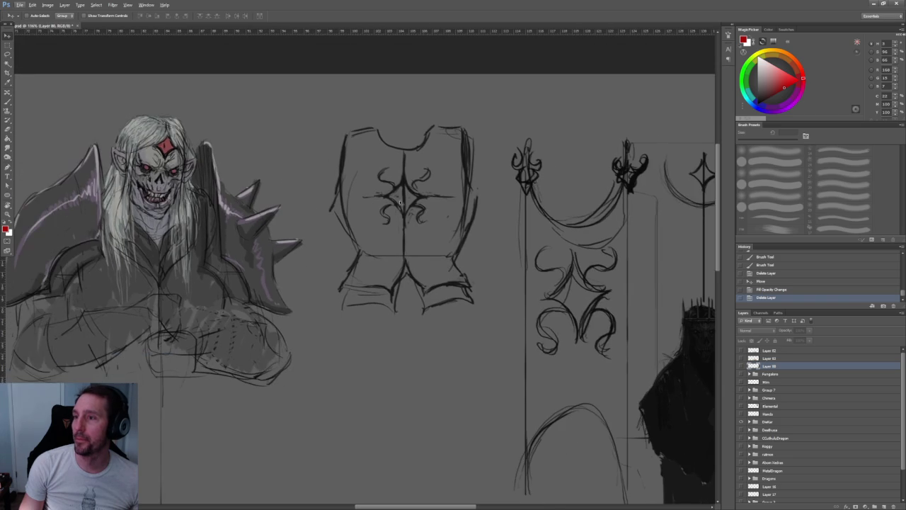
{"action": "scroll", "coordinate": [203, 163], "scroll_direction": "down", "scroll_amount": 1}
{"action": "scroll", "coordinate": [350, 224], "scroll_direction": "up", "scroll_amount": 5}
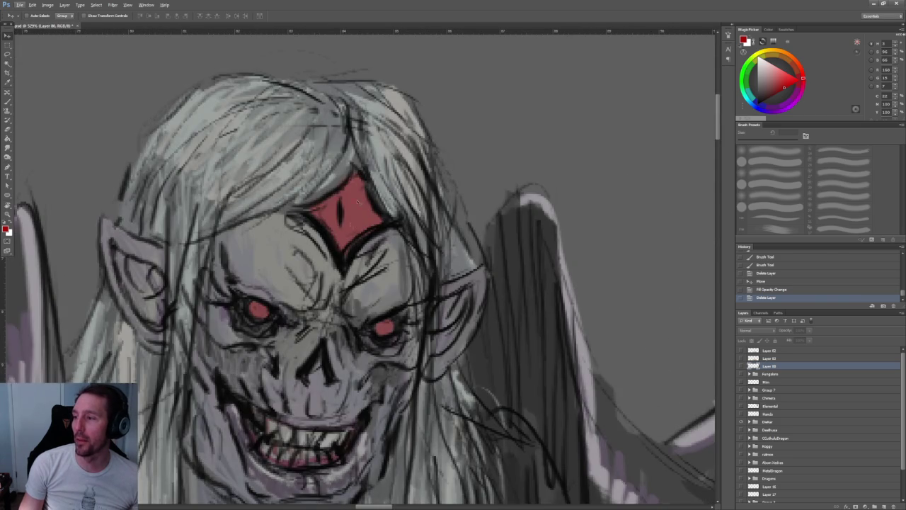
{"action": "scroll", "coordinate": [326, 205], "scroll_direction": "down", "scroll_amount": 5}
{"action": "scroll", "coordinate": [441, 223], "scroll_direction": "down", "scroll_amount": 1}
{"action": "scroll", "coordinate": [440, 222], "scroll_direction": "right", "scroll_amount": 5}
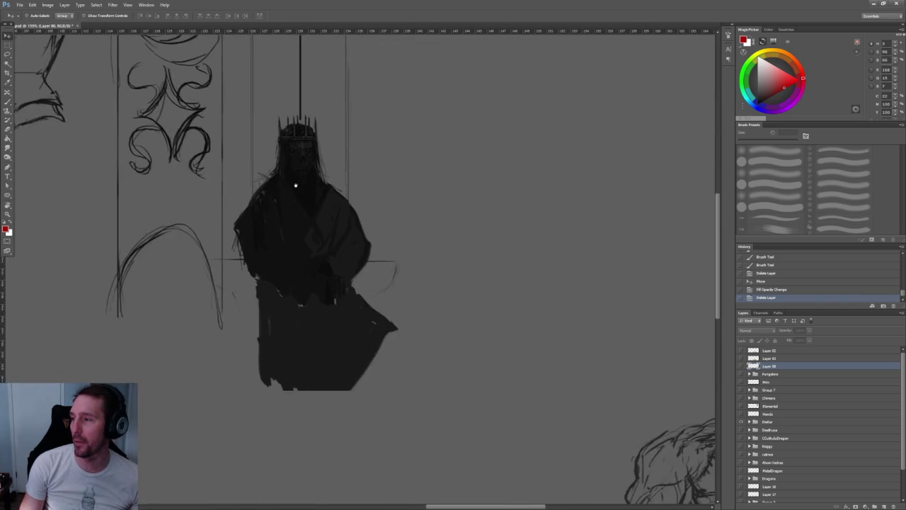
{"action": "scroll", "coordinate": [266, 114], "scroll_direction": "up", "scroll_amount": 3}
{"action": "scroll", "coordinate": [266, 115], "scroll_direction": "up", "scroll_amount": 3}
{"action": "scroll", "coordinate": [368, 153], "scroll_direction": "up", "scroll_amount": 2}
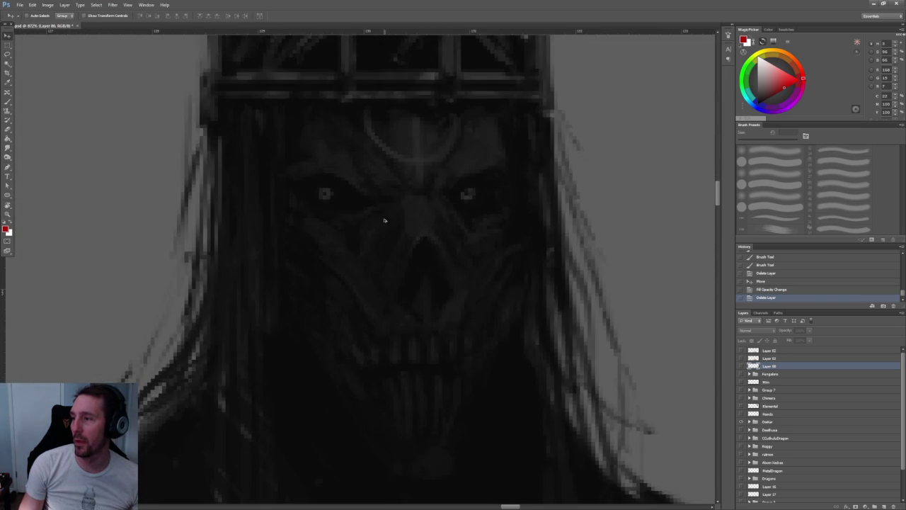
{"action": "scroll", "coordinate": [385, 219], "scroll_direction": "down", "scroll_amount": 4}
{"action": "scroll", "coordinate": [385, 220], "scroll_direction": "down", "scroll_amount": 2}
{"action": "scroll", "coordinate": [385, 219], "scroll_direction": "down", "scroll_amount": 2}
{"action": "left_click_drag", "start_coordinate": [178, 207], "coordinate": [414, 256]}
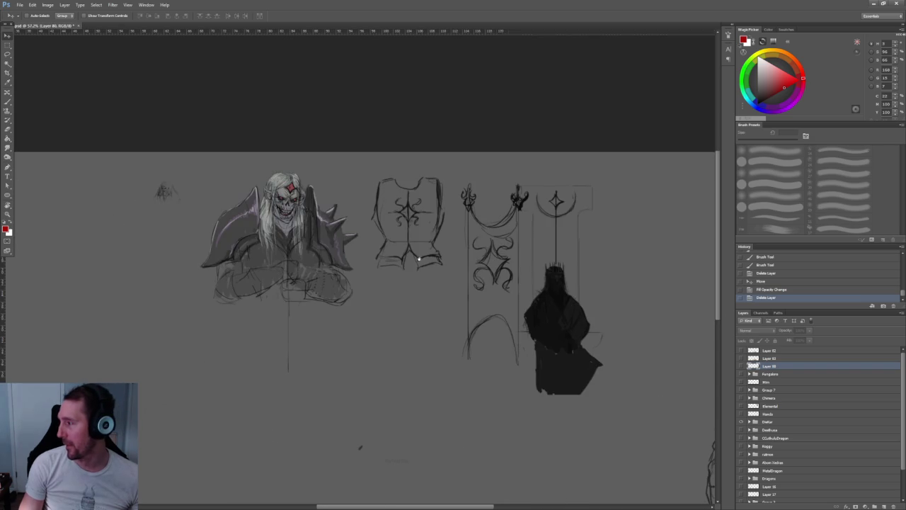
{"action": "scroll", "coordinate": [762, 403], "scroll_direction": "down", "scroll_amount": 2}
{"action": "scroll", "coordinate": [762, 403], "scroll_direction": "down", "scroll_amount": 1}
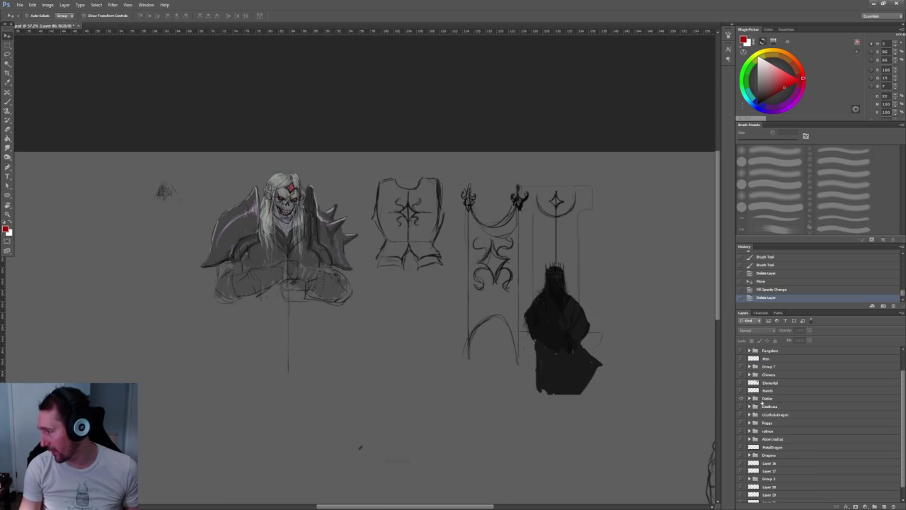
{"action": "left_click", "coordinate": [741, 398]}
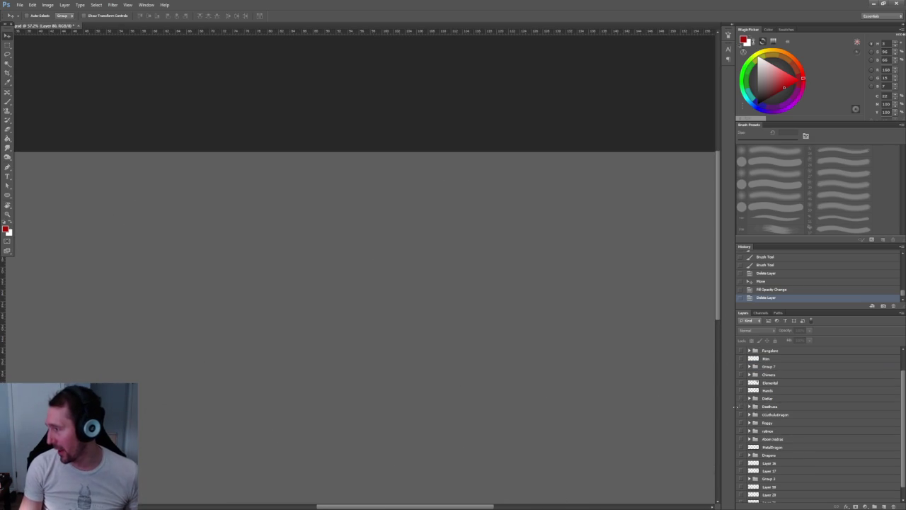
Briefly show the blue-haired Medusa sketch group to inspect it, then hide it again.
{"action": "left_click", "coordinate": [741, 406]}
{"action": "scroll", "coordinate": [532, 181], "scroll_direction": "down", "scroll_amount": 2}
{"action": "scroll", "coordinate": [496, 212], "scroll_direction": "up", "scroll_amount": 1}
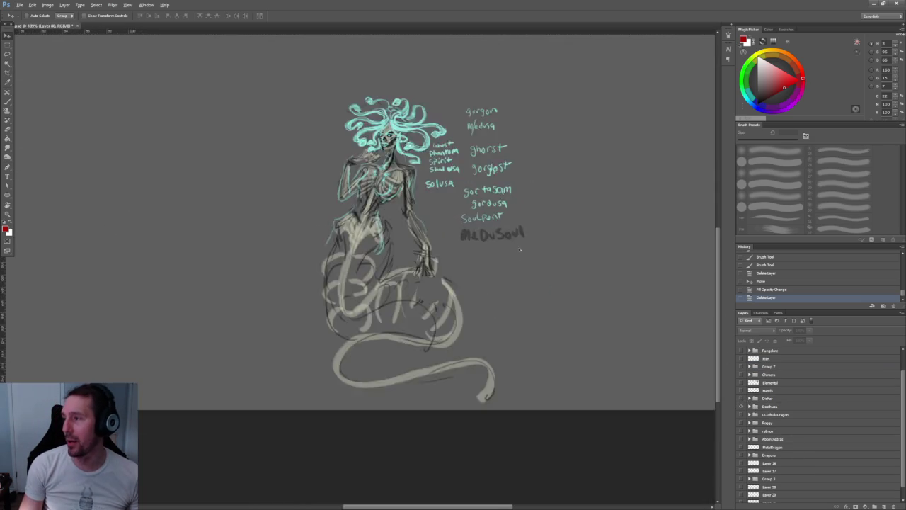
{"action": "scroll", "coordinate": [435, 240], "scroll_direction": "up", "scroll_amount": 3}
{"action": "scroll", "coordinate": [401, 178], "scroll_direction": "down", "scroll_amount": 1}
{"action": "scroll", "coordinate": [399, 178], "scroll_direction": "down", "scroll_amount": 1}
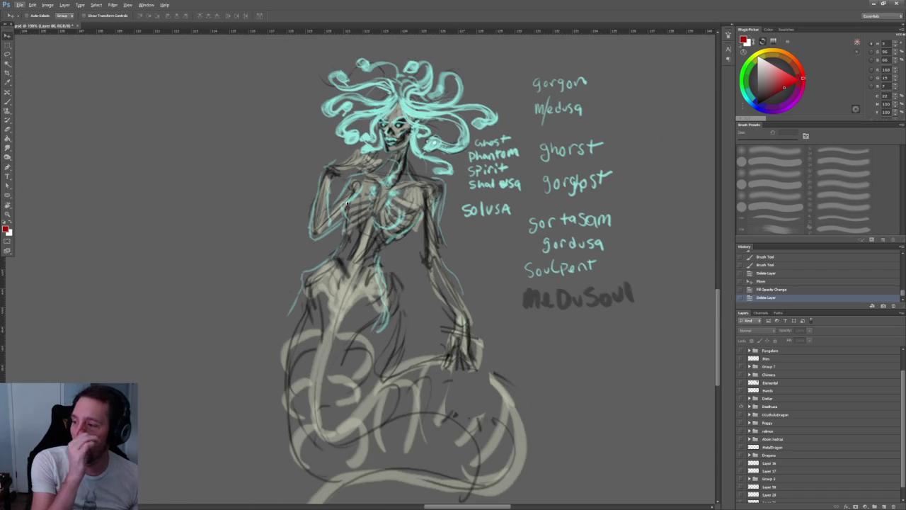
{"action": "scroll", "coordinate": [347, 203], "scroll_direction": "down", "scroll_amount": 3}
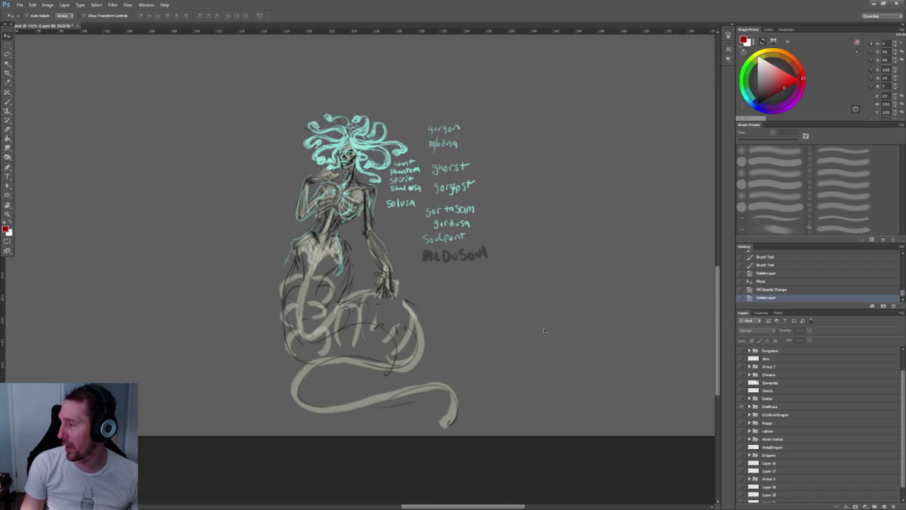
{"action": "left_click", "coordinate": [742, 407]}
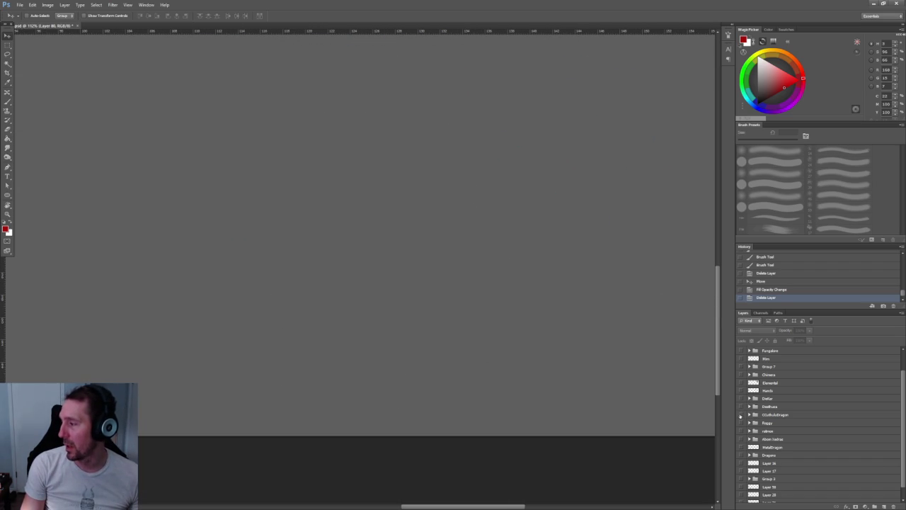
Turn the Background layer back on and look around the dark winged dragon sketch.
{"action": "scroll", "coordinate": [604, 349], "scroll_direction": "down", "scroll_amount": 2}
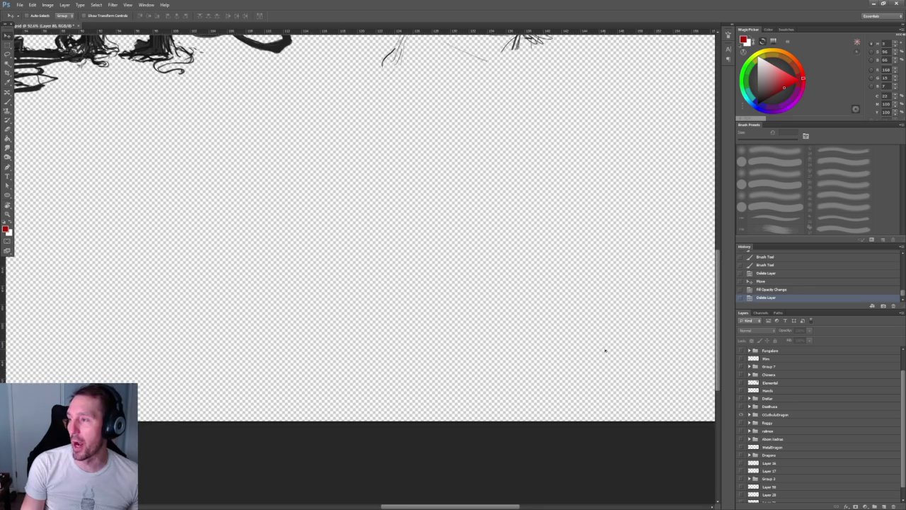
{"action": "scroll", "coordinate": [755, 420], "scroll_direction": "down", "scroll_amount": 1}
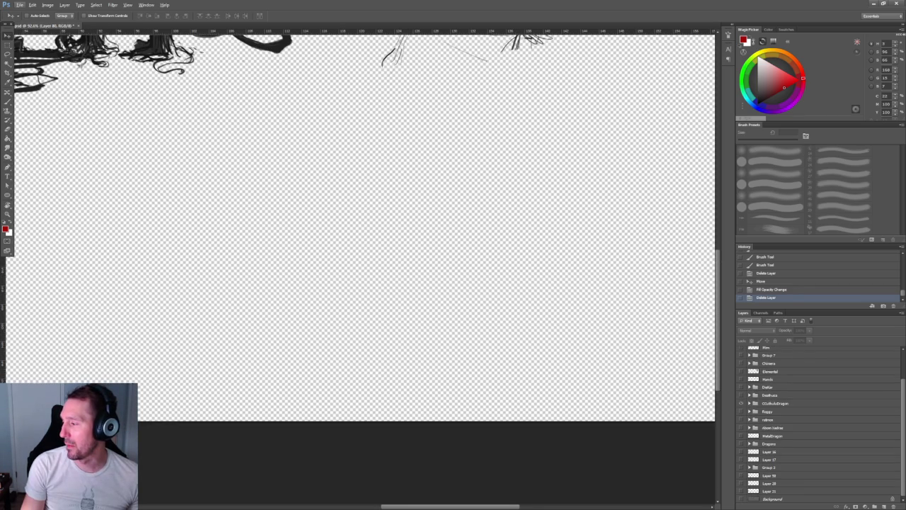
{"action": "left_click", "coordinate": [741, 499]}
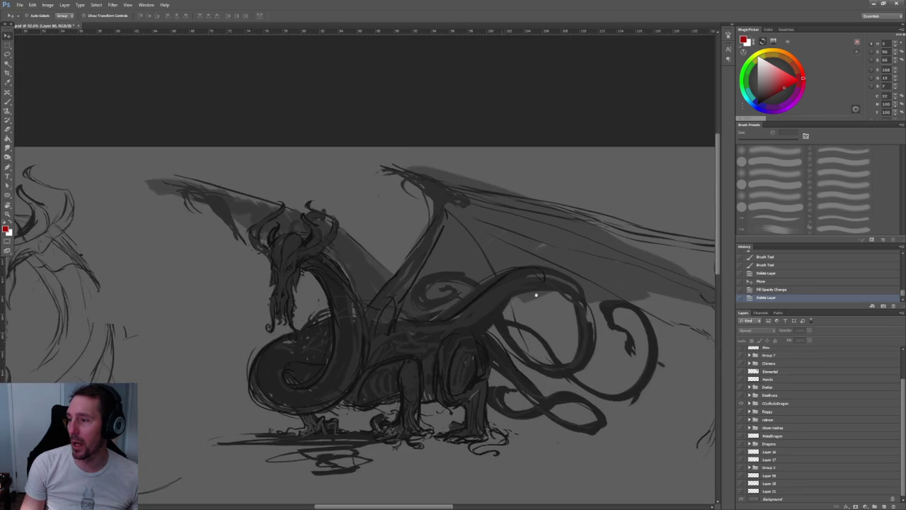
{"action": "scroll", "coordinate": [515, 294], "scroll_direction": "up", "scroll_amount": 2}
{"action": "scroll", "coordinate": [489, 286], "scroll_direction": "up", "scroll_amount": 1}
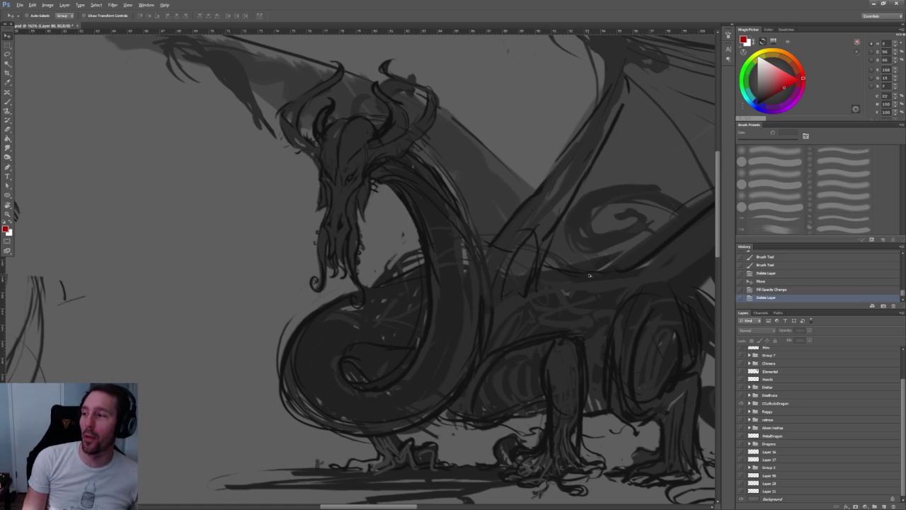
{"action": "scroll", "coordinate": [592, 275], "scroll_direction": "down", "scroll_amount": 4}
{"action": "scroll", "coordinate": [370, 259], "scroll_direction": "left", "scroll_amount": 5}
{"action": "scroll", "coordinate": [382, 262], "scroll_direction": "up", "scroll_amount": 3}
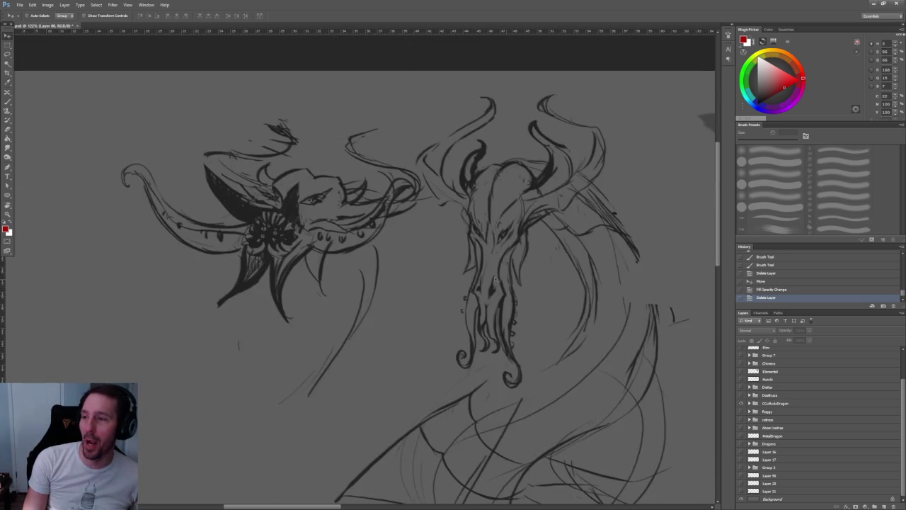
{"action": "scroll", "coordinate": [493, 276], "scroll_direction": "up", "scroll_amount": 4}
{"action": "scroll", "coordinate": [493, 276], "scroll_direction": "down", "scroll_amount": 2}
{"action": "scroll", "coordinate": [424, 262], "scroll_direction": "right", "scroll_amount": 3}
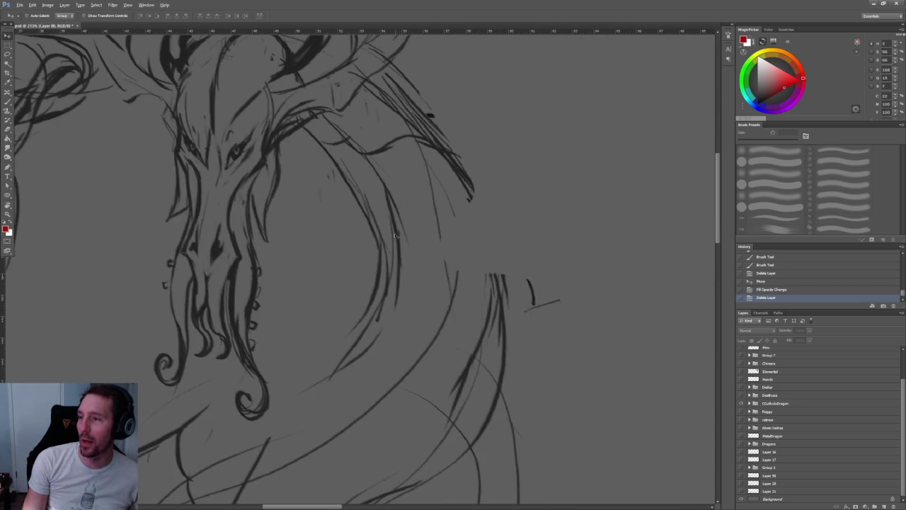
{"action": "scroll", "coordinate": [319, 255], "scroll_direction": "left", "scroll_amount": 1}
{"action": "scroll", "coordinate": [260, 249], "scroll_direction": "right", "scroll_amount": 3}
{"action": "scroll", "coordinate": [319, 247], "scroll_direction": "right", "scroll_amount": 3}
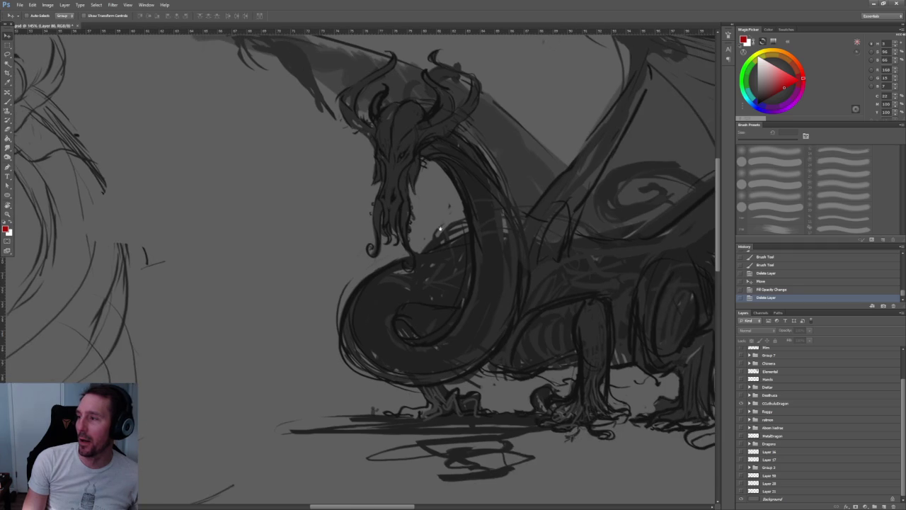
Zoom and scroll around the sketch sheet to inspect the red demon sketch.
{"action": "scroll", "coordinate": [437, 229], "scroll_direction": "right", "scroll_amount": 3}
{"action": "scroll", "coordinate": [318, 248], "scroll_direction": "up", "scroll_amount": 1}
{"action": "scroll", "coordinate": [283, 255], "scroll_direction": "right", "scroll_amount": 2}
{"action": "scroll", "coordinate": [298, 284], "scroll_direction": "left", "scroll_amount": 3}
{"action": "scroll", "coordinate": [298, 283], "scroll_direction": "down", "scroll_amount": 1}
{"action": "scroll", "coordinate": [298, 283], "scroll_direction": "down", "scroll_amount": 1}
{"action": "scroll", "coordinate": [283, 261], "scroll_direction": "up", "scroll_amount": 1}
{"action": "scroll", "coordinate": [259, 239], "scroll_direction": "up", "scroll_amount": 2}
{"action": "scroll", "coordinate": [325, 253], "scroll_direction": "up", "scroll_amount": 1}
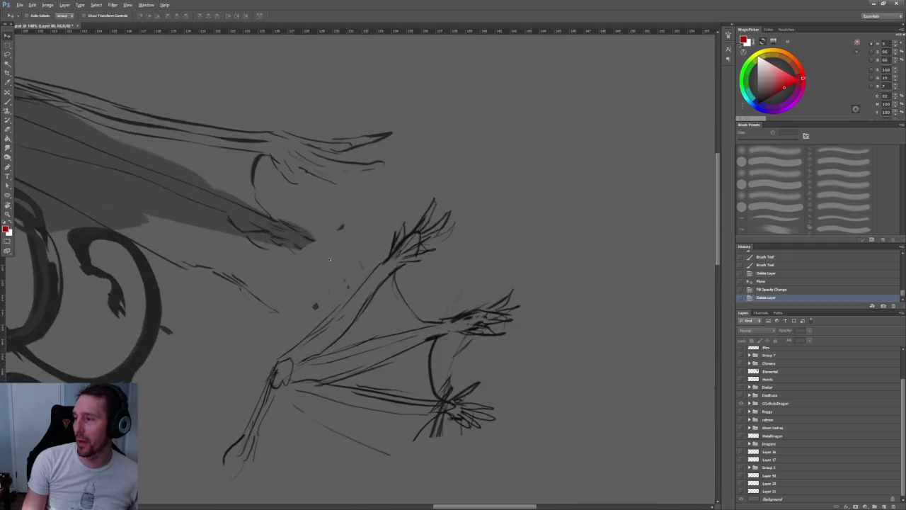
{"action": "scroll", "coordinate": [325, 253], "scroll_direction": "up", "scroll_amount": 2}
{"action": "scroll", "coordinate": [368, 283], "scroll_direction": "up", "scroll_amount": 1}
{"action": "scroll", "coordinate": [425, 318], "scroll_direction": "left", "scroll_amount": 3}
{"action": "scroll", "coordinate": [405, 251], "scroll_direction": "up", "scroll_amount": 2}
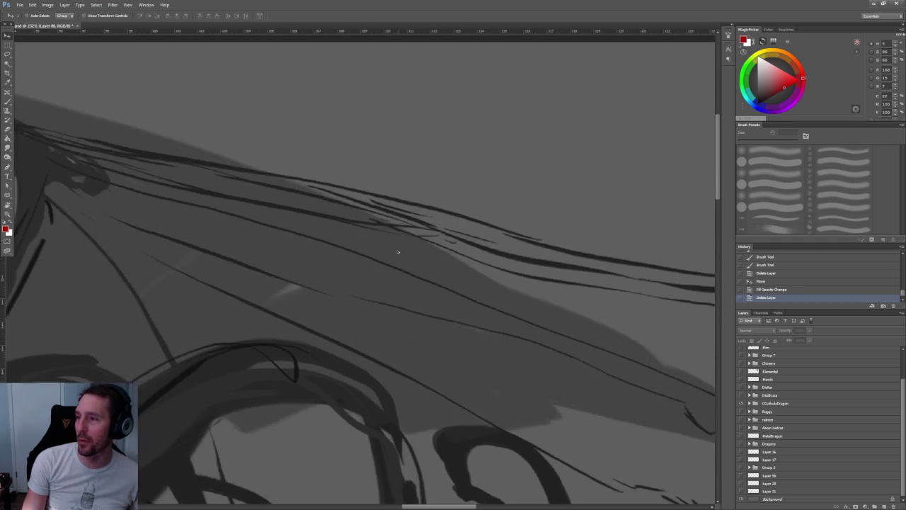
{"action": "scroll", "coordinate": [237, 283], "scroll_direction": "down", "scroll_amount": 3}
{"action": "scroll", "coordinate": [283, 269], "scroll_direction": "down", "scroll_amount": 2}
{"action": "scroll", "coordinate": [536, 239], "scroll_direction": "down", "scroll_amount": 2}
{"action": "scroll", "coordinate": [536, 238], "scroll_direction": "up", "scroll_amount": 1}
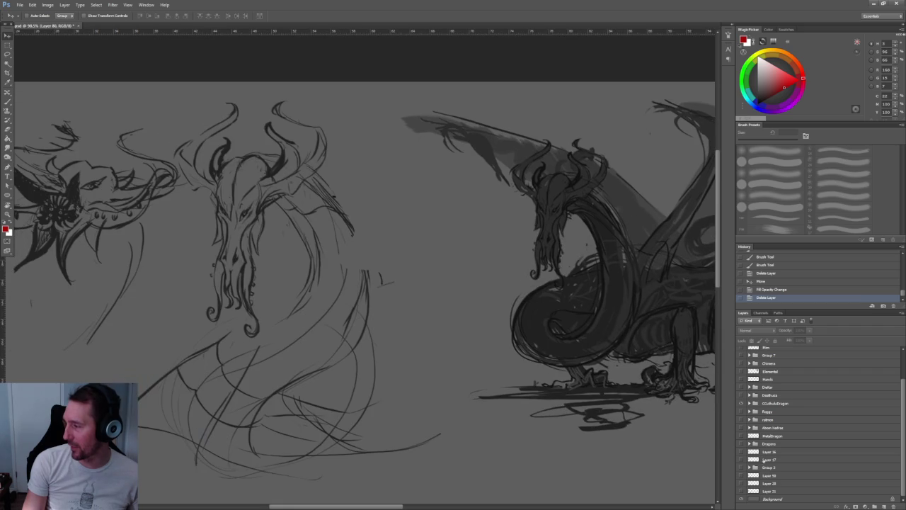
{"action": "scroll", "coordinate": [262, 259], "scroll_direction": "down", "scroll_amount": 1}
{"action": "scroll", "coordinate": [262, 259], "scroll_direction": "left", "scroll_amount": 3}
{"action": "scroll", "coordinate": [277, 259], "scroll_direction": "left", "scroll_amount": 3}
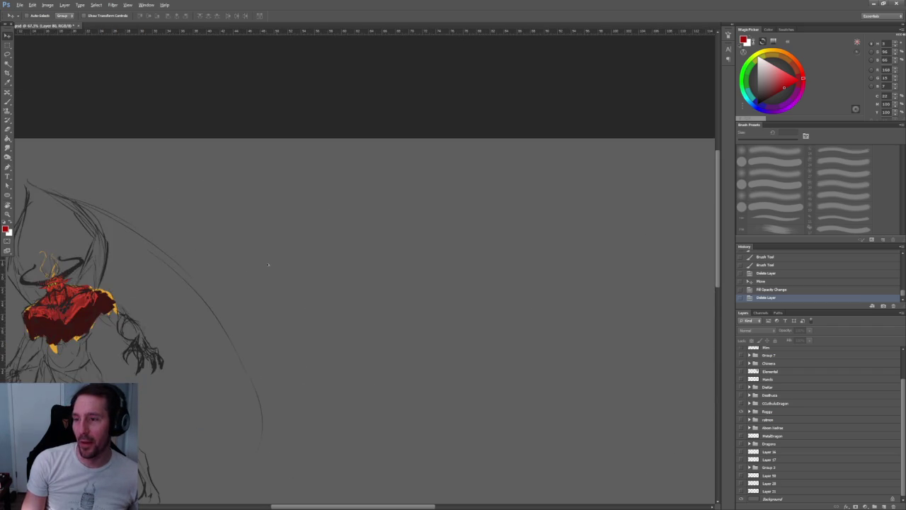
{"action": "scroll", "coordinate": [424, 266], "scroll_direction": "left", "scroll_amount": 4}
{"action": "scroll", "coordinate": [332, 290], "scroll_direction": "up", "scroll_amount": 2}
{"action": "scroll", "coordinate": [340, 292], "scroll_direction": "up", "scroll_amount": 2}
{"action": "scroll", "coordinate": [344, 293], "scroll_direction": "up", "scroll_amount": 1}
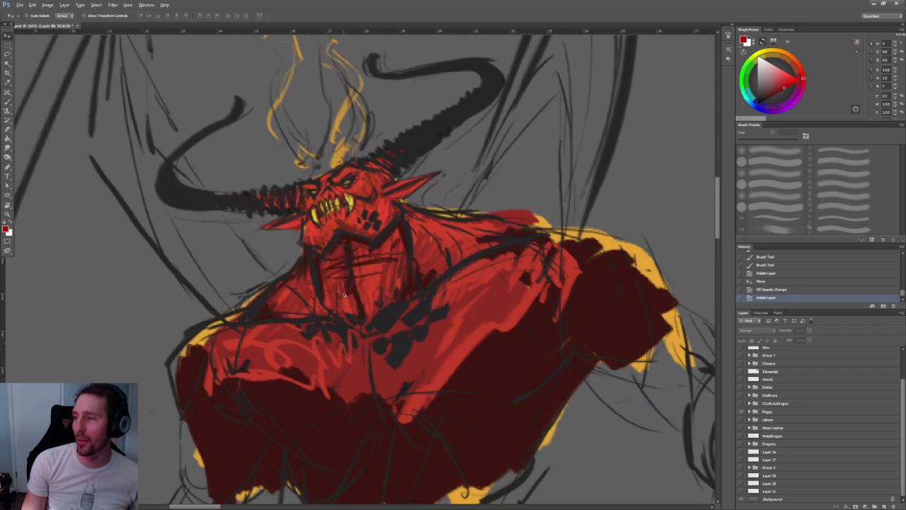
{"action": "scroll", "coordinate": [343, 294], "scroll_direction": "down", "scroll_amount": 3}
{"action": "scroll", "coordinate": [344, 293], "scroll_direction": "down", "scroll_amount": 3}
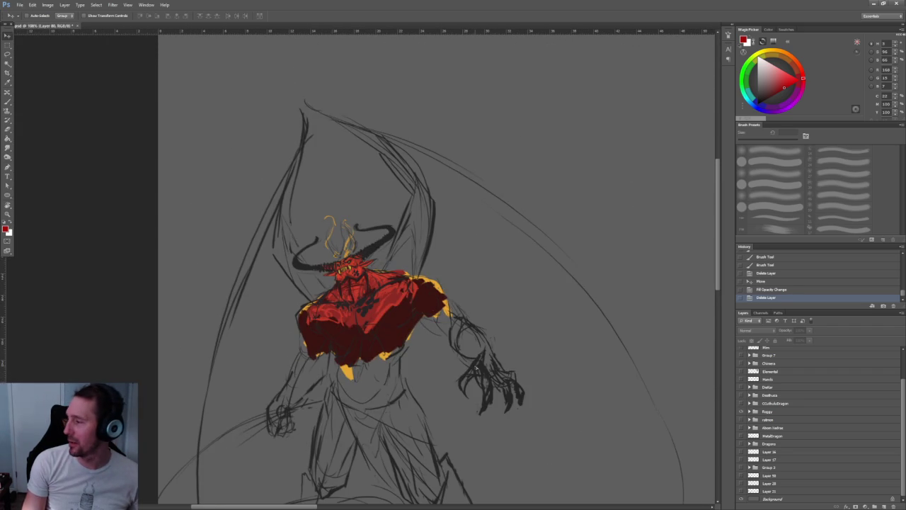
{"action": "scroll", "coordinate": [450, 266], "scroll_direction": "up", "scroll_amount": 1}
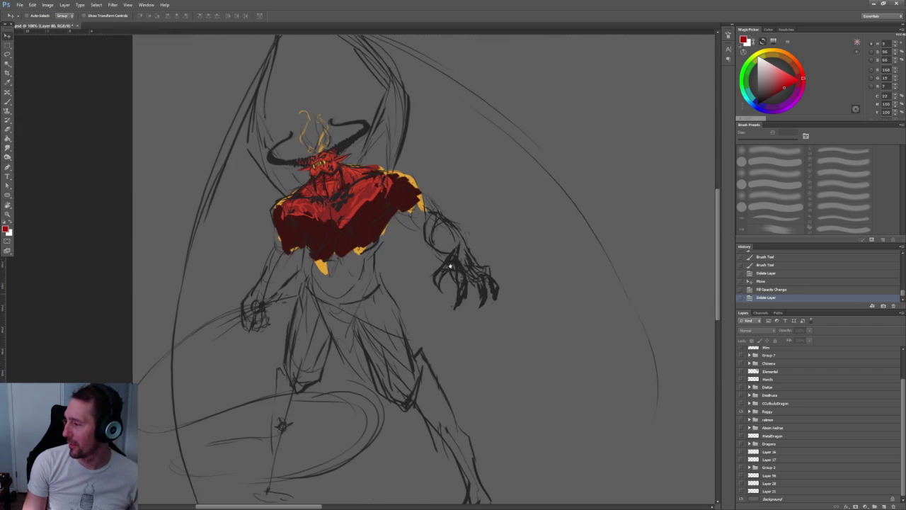
Hide the red demon layer, show the rakmon group, and pan across its serpentine dragons.
{"action": "left_click", "coordinate": [742, 412]}
{"action": "left_click", "coordinate": [741, 419]}
{"action": "scroll", "coordinate": [587, 347], "scroll_direction": "down", "scroll_amount": 2}
{"action": "scroll", "coordinate": [326, 261], "scroll_direction": "down", "scroll_amount": 2}
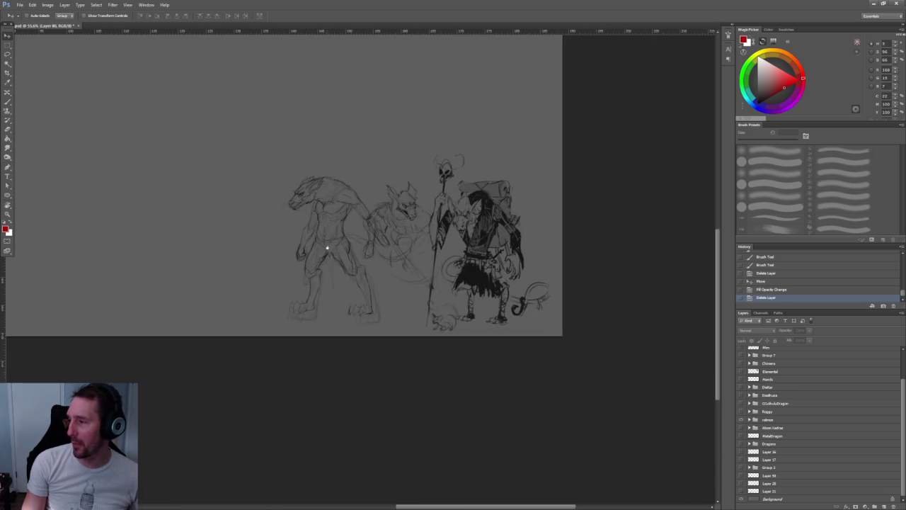
{"action": "scroll", "coordinate": [327, 249], "scroll_direction": "up", "scroll_amount": 4}
{"action": "mouse_move", "coordinate": [536, 239]}
{"action": "left_mouse_down"}
{"action": "mouse_move", "coordinate": [259, 243]}
{"action": "mouse_move", "coordinate": [437, 229]}
{"action": "mouse_move", "coordinate": [472, 210]}
{"action": "mouse_move", "coordinate": [353, 274]}
{"action": "mouse_move", "coordinate": [283, 233]}
{"action": "mouse_move", "coordinate": [300, 171]}
{"action": "mouse_move", "coordinate": [307, 257]}
{"action": "mouse_move", "coordinate": [370, 324]}
{"action": "left_mouse_up"}
{"action": "scroll", "coordinate": [370, 323], "scroll_direction": "down", "scroll_amount": 5}
Expand Abom Ivatras, show Layers 75, 54 and 55, and centre the coloured dragon's head.
{"action": "left_click", "coordinate": [749, 428]}
{"action": "left_click_drag", "start_coordinate": [740, 435], "coordinate": [740, 451]}
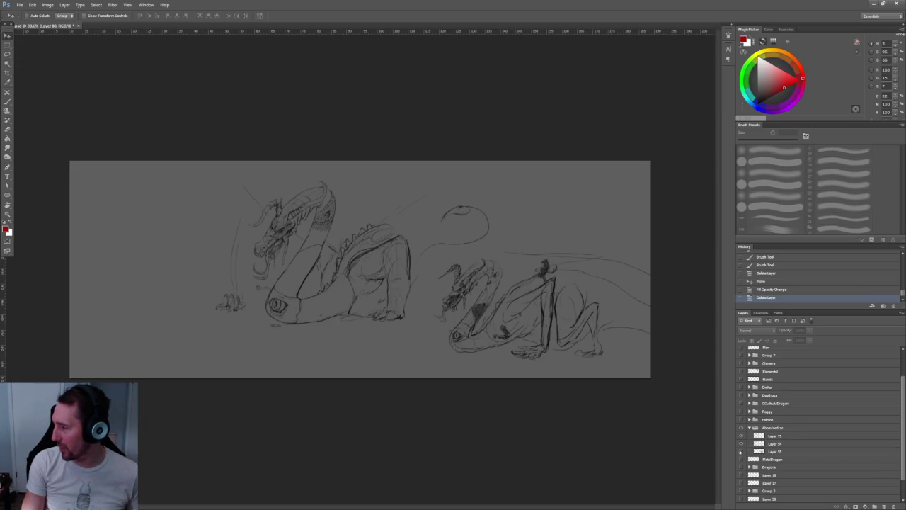
{"action": "scroll", "coordinate": [396, 297], "scroll_direction": "up", "scroll_amount": 4}
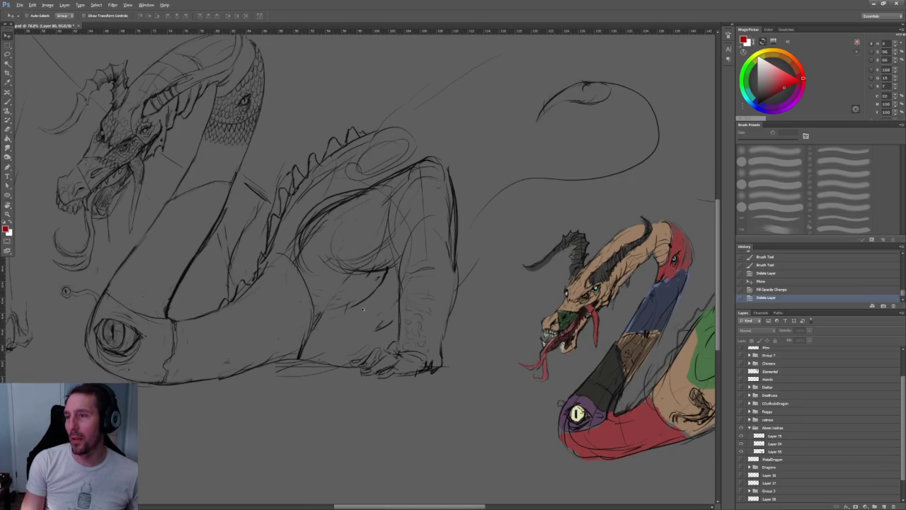
{"action": "scroll", "coordinate": [349, 304], "scroll_direction": "up", "scroll_amount": 2}
{"action": "left_click_drag", "start_coordinate": [461, 307], "coordinate": [195, 258]}
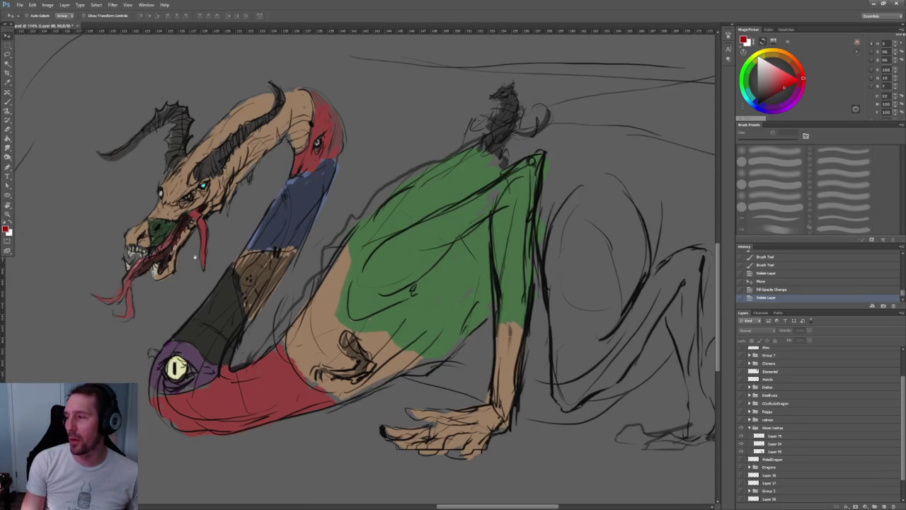
{"action": "scroll", "coordinate": [287, 300], "scroll_direction": "up", "scroll_amount": 2}
{"action": "left_click_drag", "start_coordinate": [269, 295], "coordinate": [286, 300]}
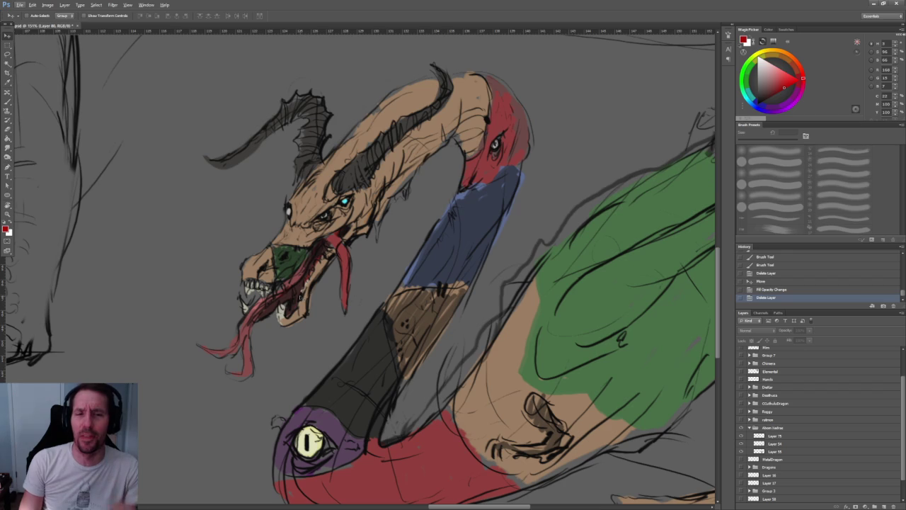
Pan over to the other sketched dragon, then back to the coloured dragon's head.
{"action": "scroll", "coordinate": [310, 292], "scroll_direction": "down", "scroll_amount": 3}
{"action": "scroll", "coordinate": [310, 292], "scroll_direction": "up", "scroll_amount": 3}
{"action": "mouse_move", "coordinate": [309, 295]}
{"action": "left_mouse_down"}
{"action": "mouse_move", "coordinate": [532, 361]}
{"action": "mouse_move", "coordinate": [501, 329]}
{"action": "left_mouse_up"}
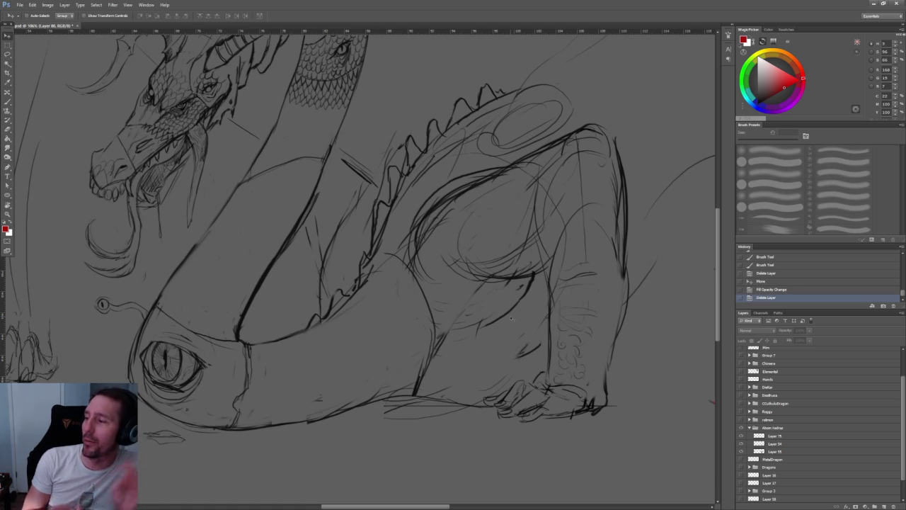
{"action": "scroll", "coordinate": [511, 319], "scroll_direction": "up", "scroll_amount": 3}
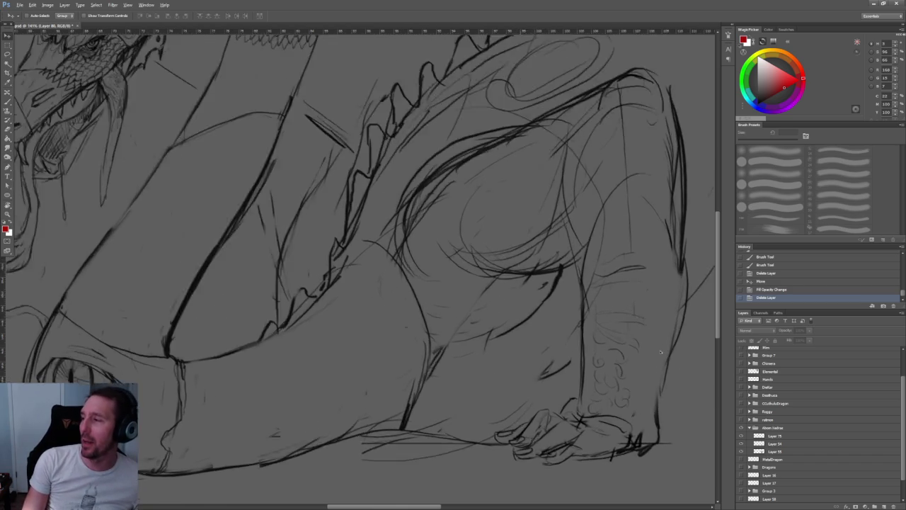
{"action": "scroll", "coordinate": [459, 295], "scroll_direction": "up", "scroll_amount": 3}
{"action": "scroll", "coordinate": [341, 215], "scroll_direction": "down", "scroll_amount": 2}
{"action": "scroll", "coordinate": [374, 267], "scroll_direction": "down", "scroll_amount": 2}
{"action": "scroll", "coordinate": [384, 307], "scroll_direction": "up", "scroll_amount": 2}
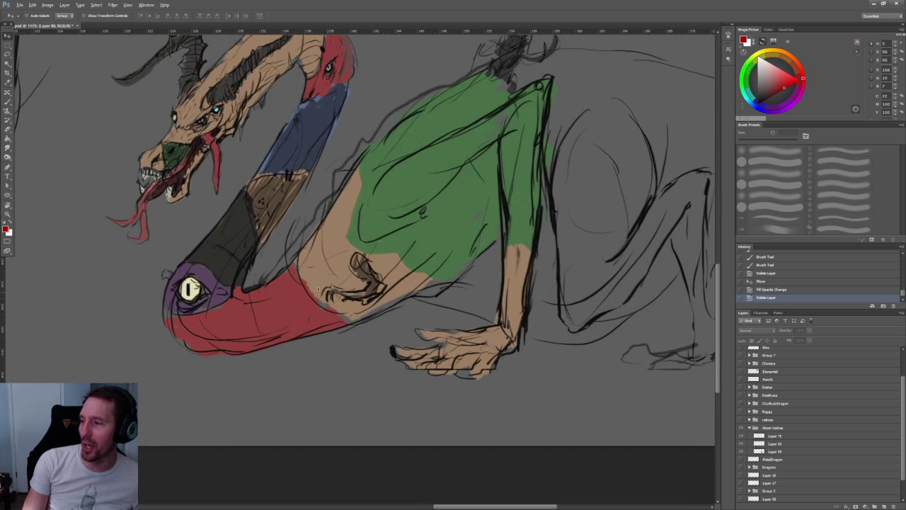
{"action": "left_click_drag", "start_coordinate": [227, 196], "coordinate": [449, 314]}
{"action": "left_click_drag", "start_coordinate": [361, 205], "coordinate": [512, 265]}
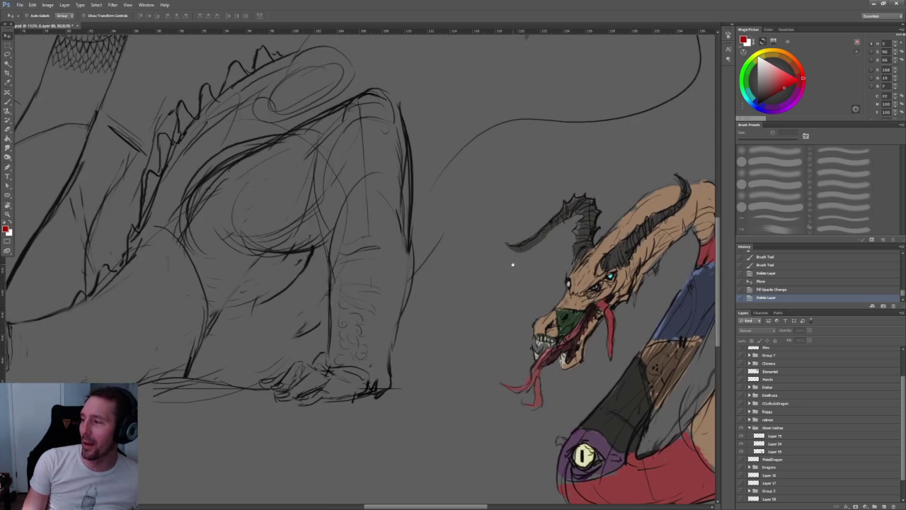
{"action": "left_click_drag", "start_coordinate": [429, 325], "coordinate": [318, 229]}
Zoom around the dragon sketches, then make the CthulhuDragon group visible again.
{"action": "scroll", "coordinate": [346, 256], "scroll_direction": "up", "scroll_amount": 3}
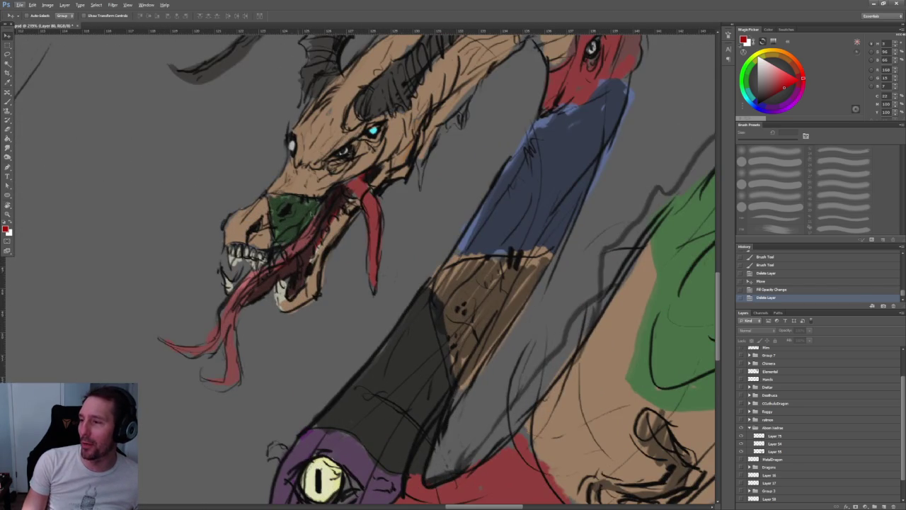
{"action": "scroll", "coordinate": [354, 269], "scroll_direction": "down", "scroll_amount": 2}
{"action": "scroll", "coordinate": [210, 262], "scroll_direction": "down", "scroll_amount": 3}
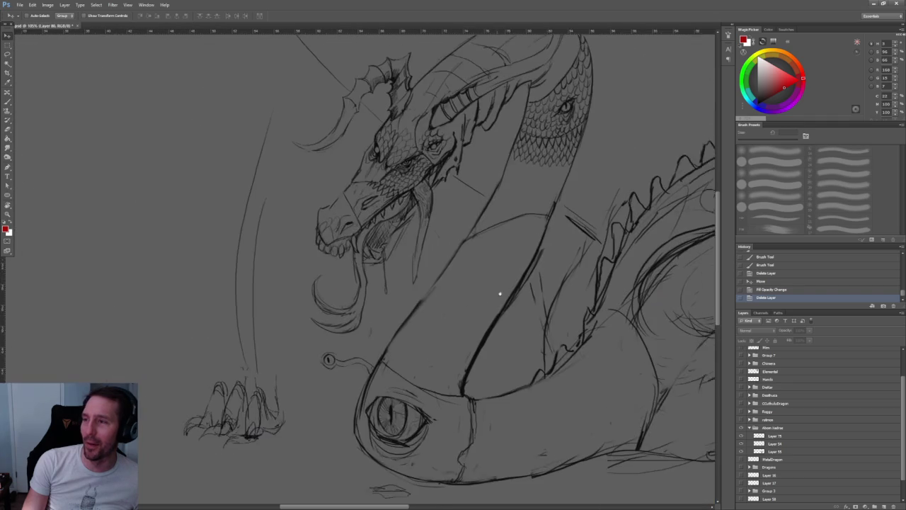
{"action": "scroll", "coordinate": [448, 265], "scroll_direction": "up", "scroll_amount": 3}
{"action": "scroll", "coordinate": [385, 324], "scroll_direction": "down", "scroll_amount": 1}
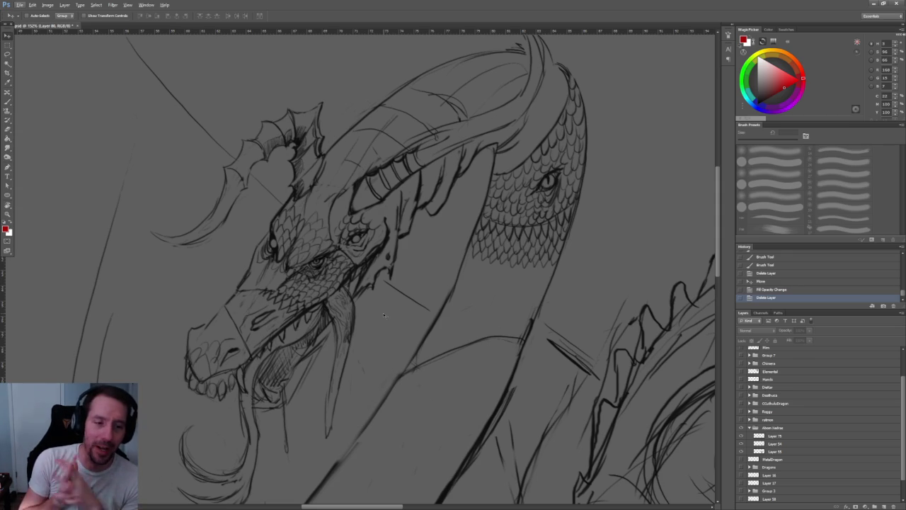
{"action": "scroll", "coordinate": [463, 285], "scroll_direction": "down", "scroll_amount": 2}
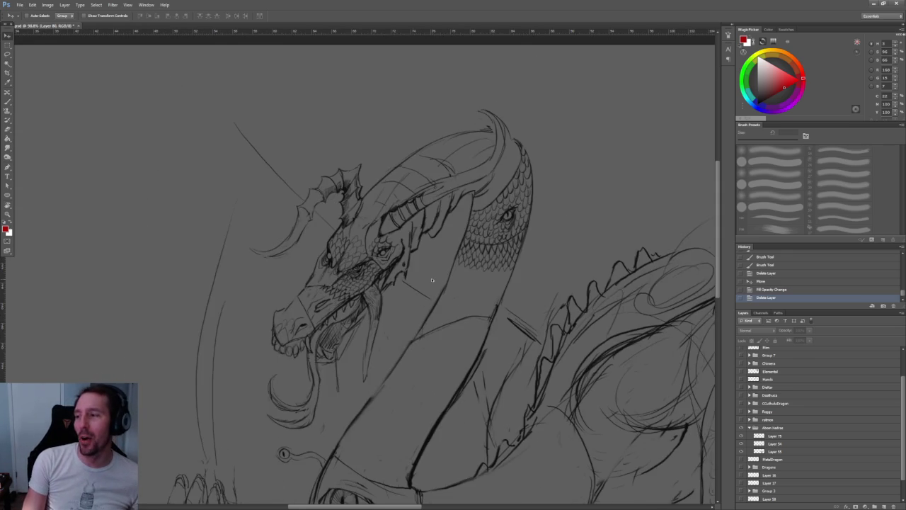
{"action": "scroll", "coordinate": [528, 277], "scroll_direction": "down", "scroll_amount": 1}
{"action": "scroll", "coordinate": [417, 198], "scroll_direction": "down", "scroll_amount": 1}
{"action": "scroll", "coordinate": [380, 205], "scroll_direction": "up", "scroll_amount": 1}
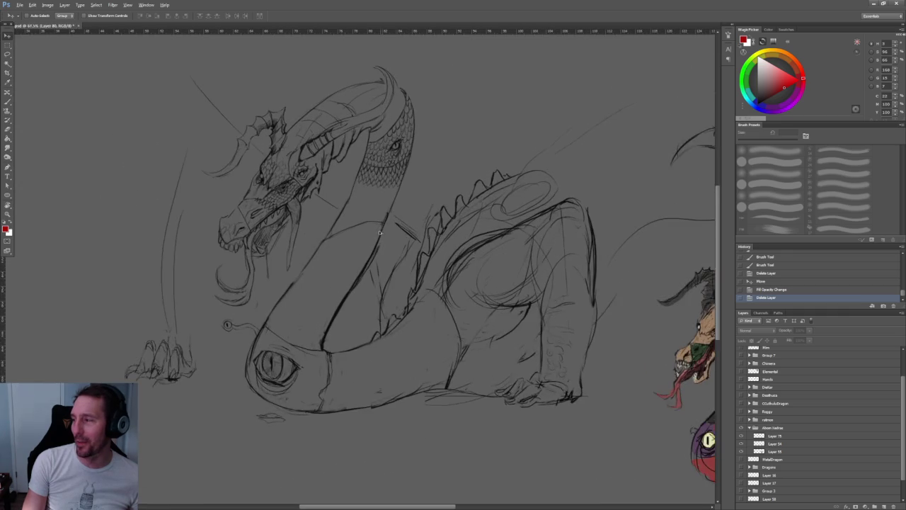
{"action": "scroll", "coordinate": [380, 205], "scroll_direction": "right", "scroll_amount": 3}
{"action": "scroll", "coordinate": [356, 196], "scroll_direction": "left", "scroll_amount": 4}
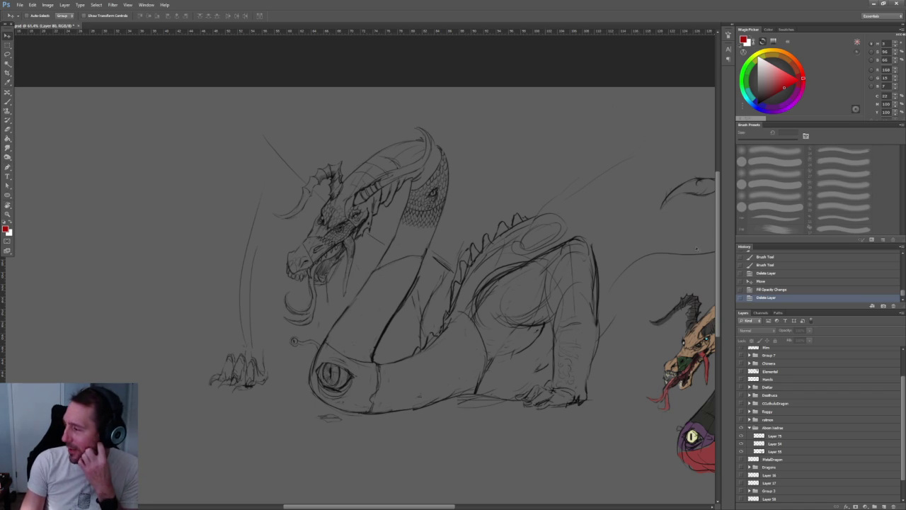
{"action": "scroll", "coordinate": [806, 448], "scroll_direction": "up", "scroll_amount": 1}
{"action": "scroll", "coordinate": [773, 410], "scroll_direction": "up", "scroll_amount": 1}
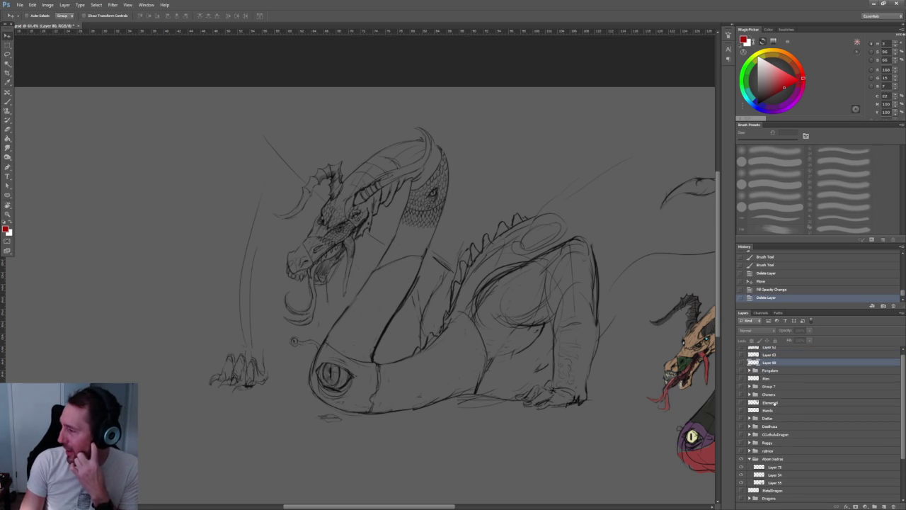
{"action": "scroll", "coordinate": [773, 399], "scroll_direction": "down", "scroll_amount": 1}
{"action": "scroll", "coordinate": [771, 400], "scroll_direction": "down", "scroll_amount": 1}
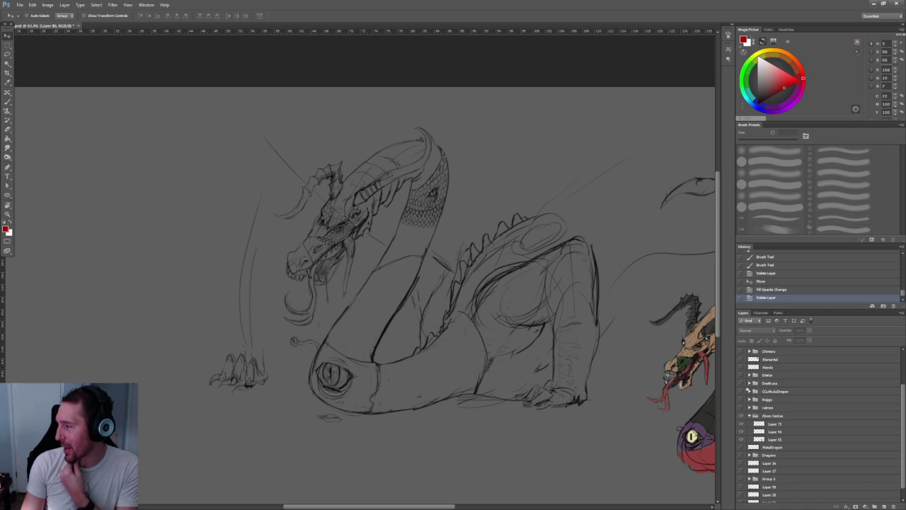
{"action": "left_click", "coordinate": [741, 391]}
Select the CthulhuDragon group, collapse Alien Vedras, and hide the lower sketch layer.
{"action": "left_click", "coordinate": [775, 390]}
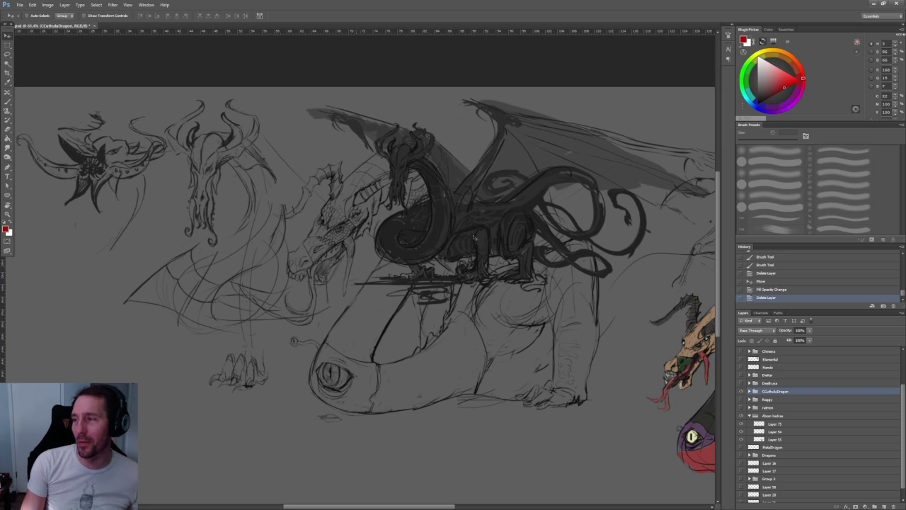
{"action": "left_click", "coordinate": [748, 416]}
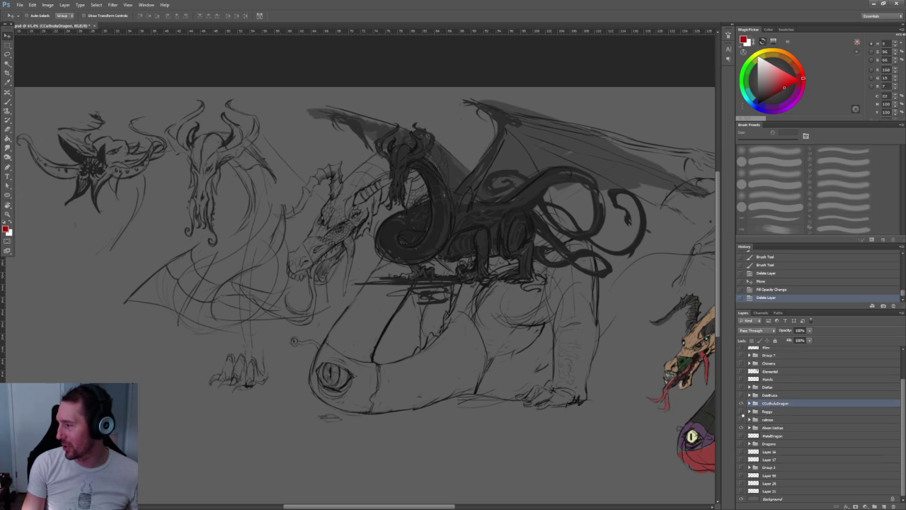
{"action": "left_click", "coordinate": [740, 403]}
{"action": "left_click", "coordinate": [741, 403]}
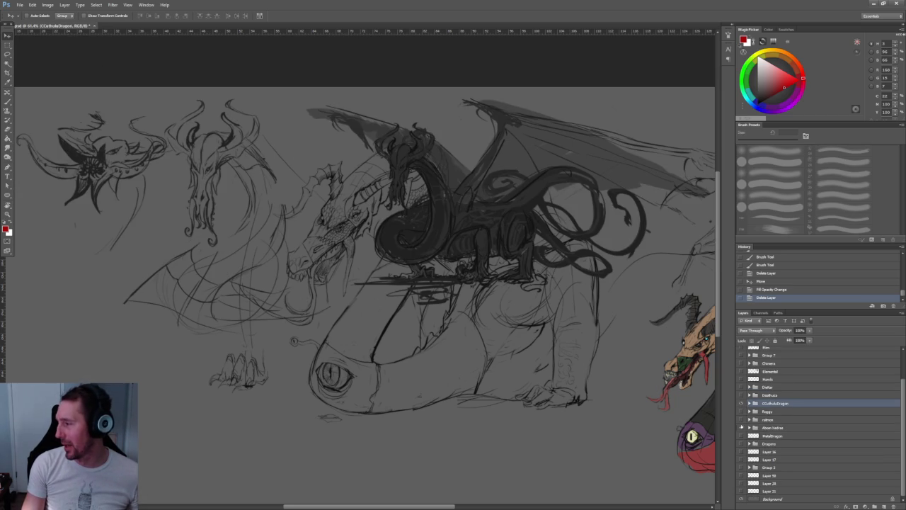
{"action": "left_click", "coordinate": [741, 428]}
Zoom in on the tiny human figures beside the dragon's coiled tentacles.
{"action": "scroll", "coordinate": [358, 239], "scroll_direction": "up", "scroll_amount": 4}
{"action": "scroll", "coordinate": [359, 239], "scroll_direction": "up", "scroll_amount": 1}
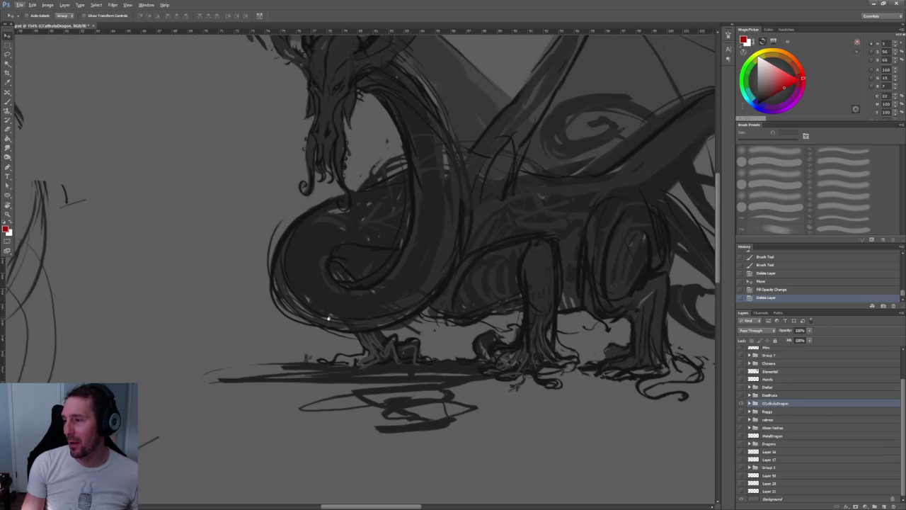
{"action": "scroll", "coordinate": [359, 239], "scroll_direction": "up", "scroll_amount": 2}
{"action": "scroll", "coordinate": [358, 239], "scroll_direction": "up", "scroll_amount": 2}
{"action": "scroll", "coordinate": [313, 274], "scroll_direction": "up", "scroll_amount": 2}
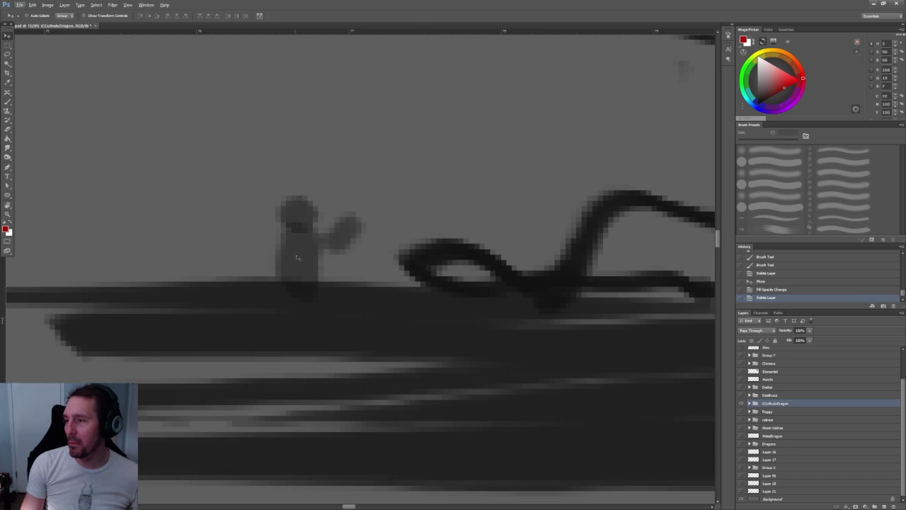
{"action": "scroll", "coordinate": [314, 273], "scroll_direction": "down", "scroll_amount": 1}
{"action": "scroll", "coordinate": [314, 273], "scroll_direction": "down", "scroll_amount": 5}
{"action": "scroll", "coordinate": [313, 273], "scroll_direction": "down", "scroll_amount": 1}
{"action": "scroll", "coordinate": [351, 281], "scroll_direction": "up", "scroll_amount": 1}
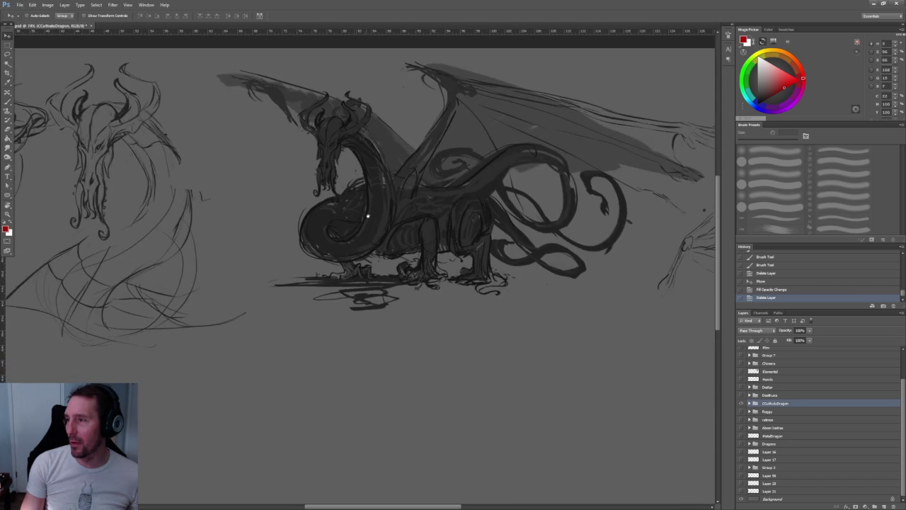
{"action": "scroll", "coordinate": [352, 281], "scroll_direction": "up", "scroll_amount": 2}
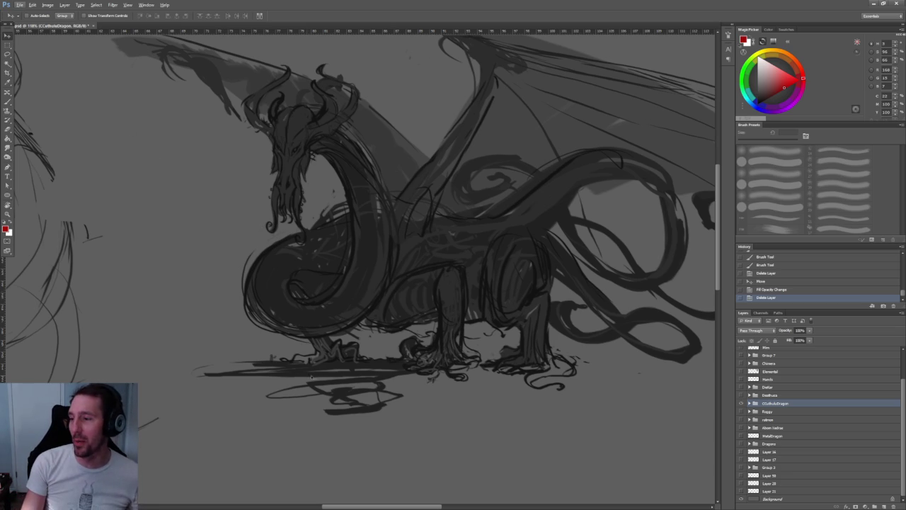
{"action": "scroll", "coordinate": [272, 366], "scroll_direction": "up", "scroll_amount": 2}
{"action": "scroll", "coordinate": [272, 367], "scroll_direction": "up", "scroll_amount": 3}
{"action": "scroll", "coordinate": [272, 367], "scroll_direction": "up", "scroll_amount": 2}
{"action": "scroll", "coordinate": [272, 367], "scroll_direction": "up", "scroll_amount": 2}
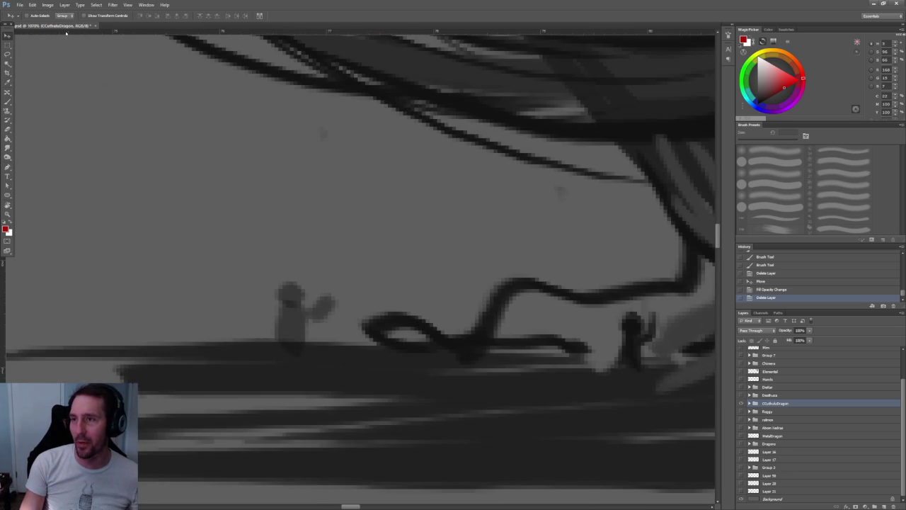
{"action": "left_click", "coordinate": [7, 44]}
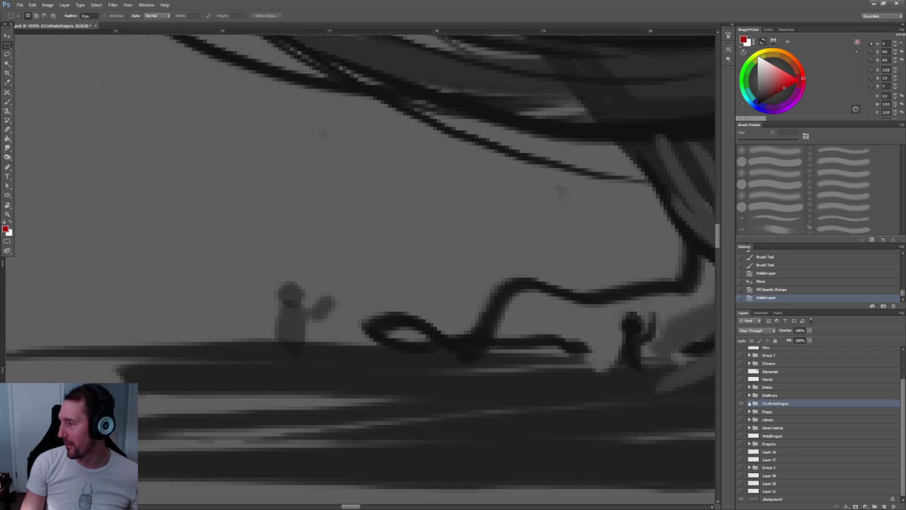
Scale the small figure on Layer 62 near the dragon's feet down to a tiny size.
{"action": "left_click", "coordinate": [749, 403]}
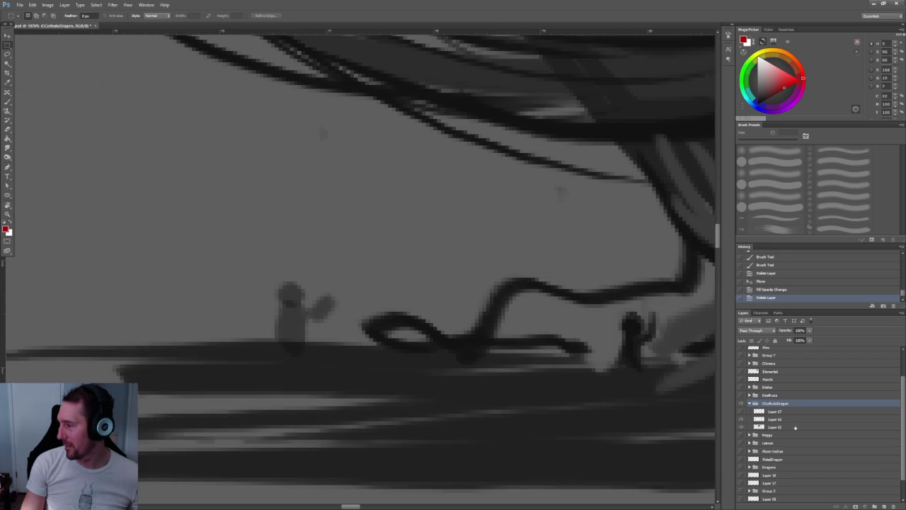
{"action": "left_click", "coordinate": [774, 427]}
{"action": "left_click_drag", "start_coordinate": [267, 269], "coordinate": [354, 337]}
{"action": "key", "text": "ctrl+t"}
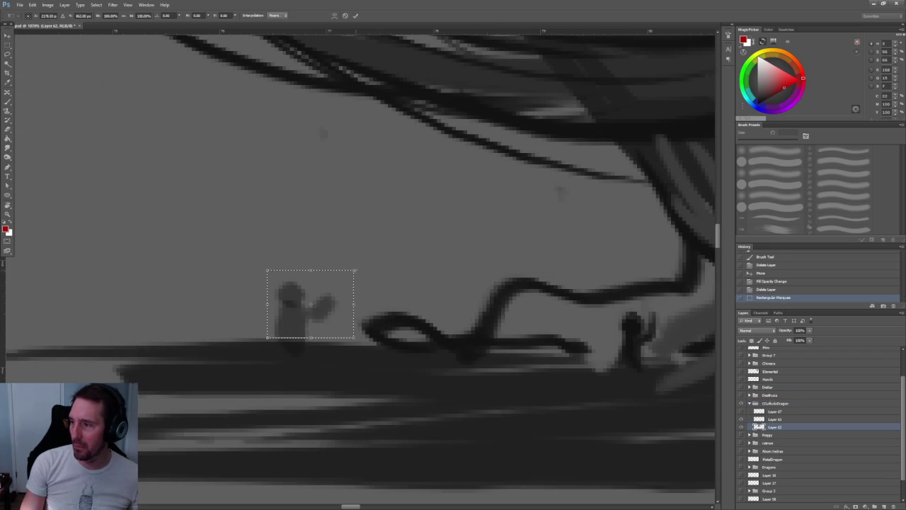
{"action": "left_click_drag", "start_coordinate": [353, 270], "coordinate": [298, 324]}
{"action": "scroll", "coordinate": [298, 323], "scroll_direction": "down", "scroll_amount": 3}
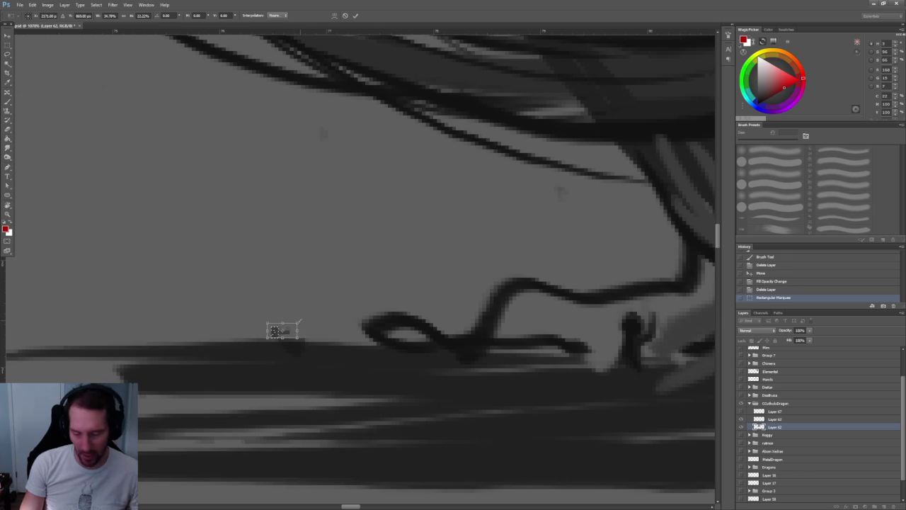
{"action": "key", "text": "Return"}
{"action": "key", "text": "ctrl+d"}
Collapse and hide the CCuthuluDragon group, then show the Dragons group's sketches.
{"action": "scroll", "coordinate": [337, 306], "scroll_direction": "down", "scroll_amount": 2}
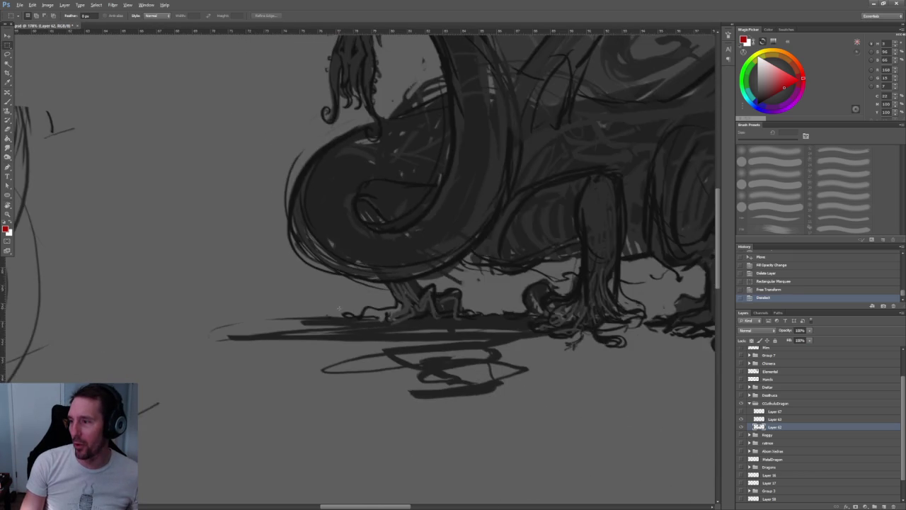
{"action": "scroll", "coordinate": [340, 306], "scroll_direction": "down", "scroll_amount": 1}
{"action": "left_click_drag", "start_coordinate": [442, 210], "coordinate": [389, 287]}
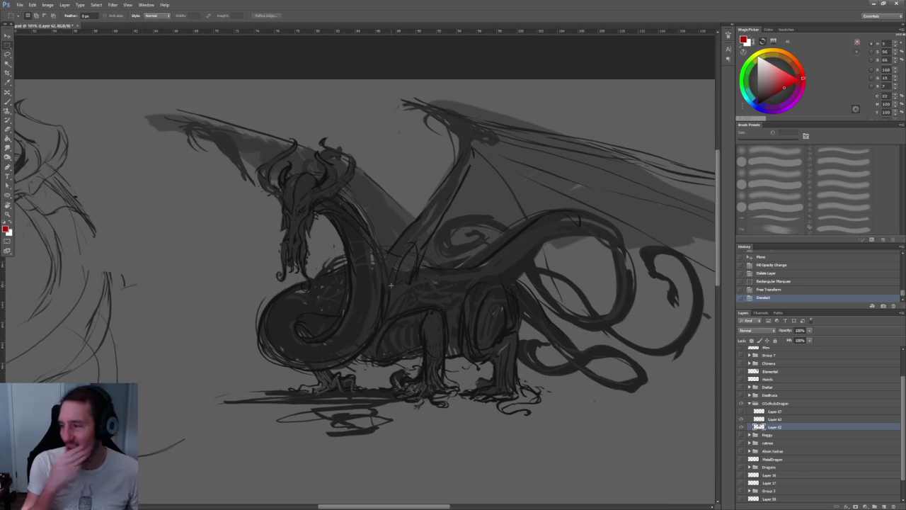
{"action": "scroll", "coordinate": [410, 259], "scroll_direction": "up", "scroll_amount": 1}
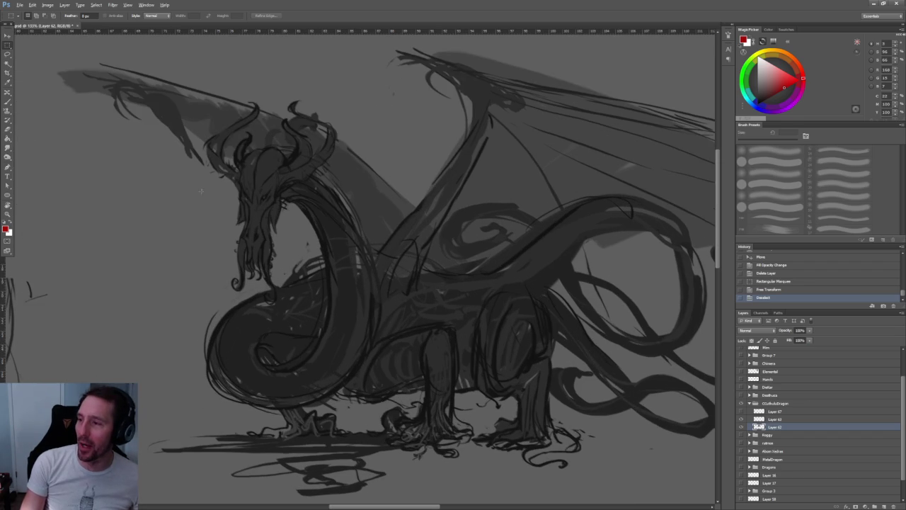
{"action": "left_click", "coordinate": [749, 403]}
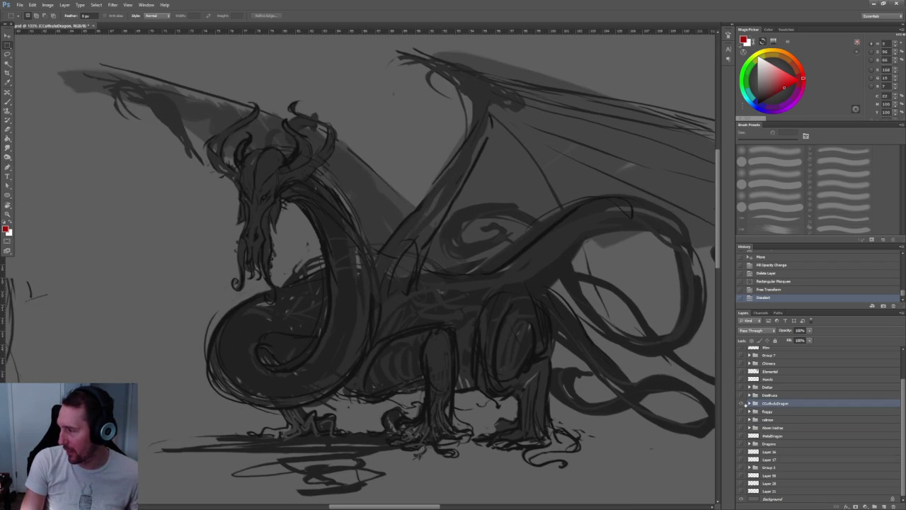
{"action": "left_click", "coordinate": [742, 402]}
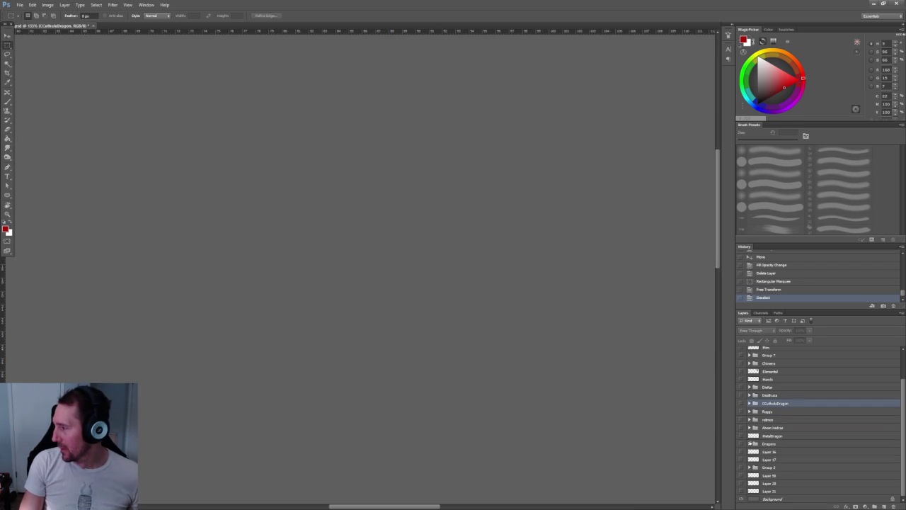
{"action": "left_click", "coordinate": [742, 443]}
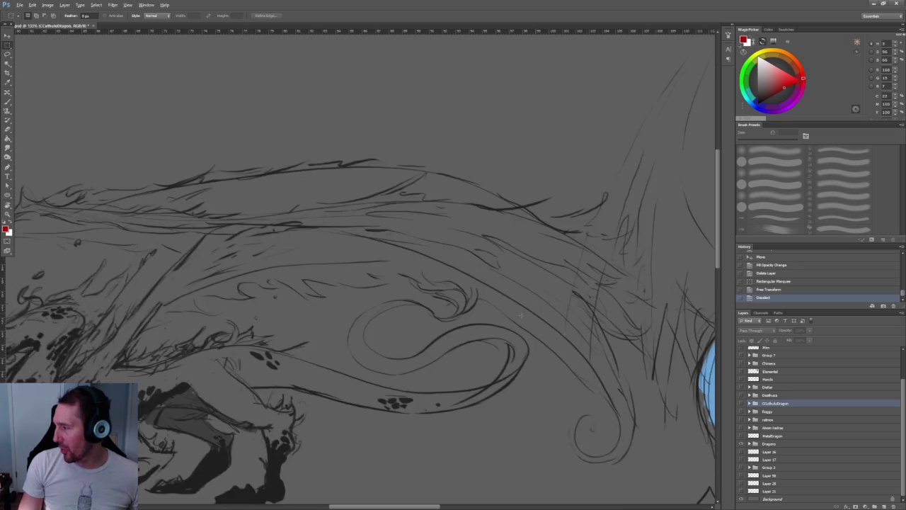
{"action": "scroll", "coordinate": [361, 283], "scroll_direction": "down", "scroll_amount": 3}
{"action": "scroll", "coordinate": [511, 311], "scroll_direction": "down", "scroll_amount": 1}
{"action": "scroll", "coordinate": [176, 314], "scroll_direction": "up", "scroll_amount": 2}
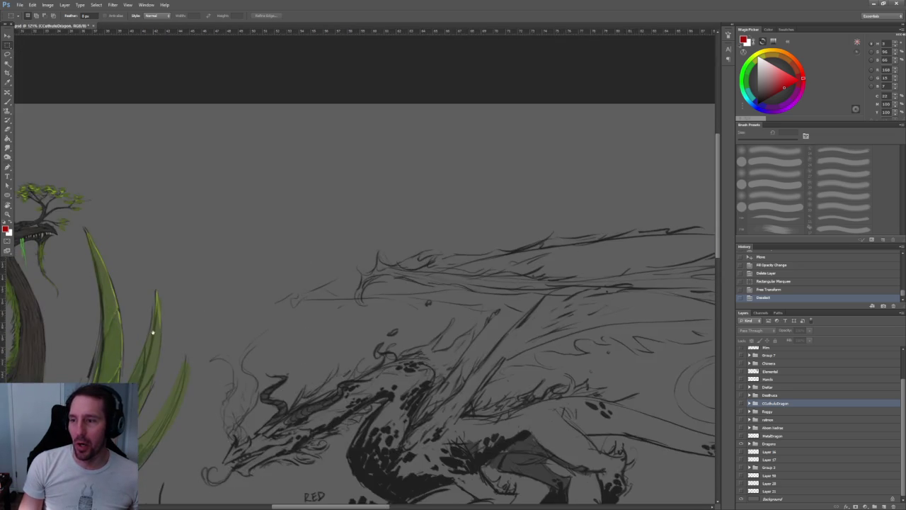
{"action": "scroll", "coordinate": [425, 247], "scroll_direction": "up", "scroll_amount": 2}
{"action": "scroll", "coordinate": [551, 236], "scroll_direction": "up", "scroll_amount": 3}
{"action": "scroll", "coordinate": [550, 236], "scroll_direction": "down", "scroll_amount": 3}
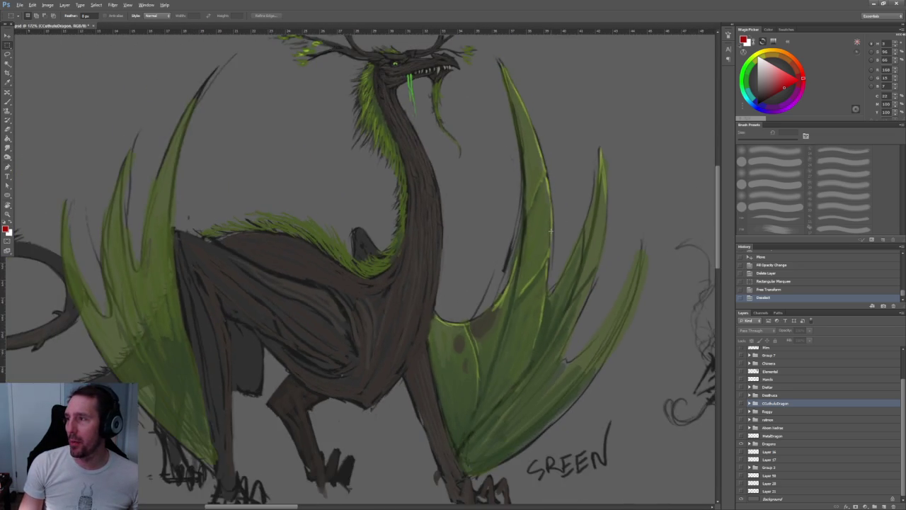
{"action": "scroll", "coordinate": [551, 233], "scroll_direction": "down", "scroll_amount": 1}
{"action": "scroll", "coordinate": [551, 233], "scroll_direction": "up", "scroll_amount": 1}
{"action": "scroll", "coordinate": [550, 230], "scroll_direction": "down", "scroll_amount": 1}
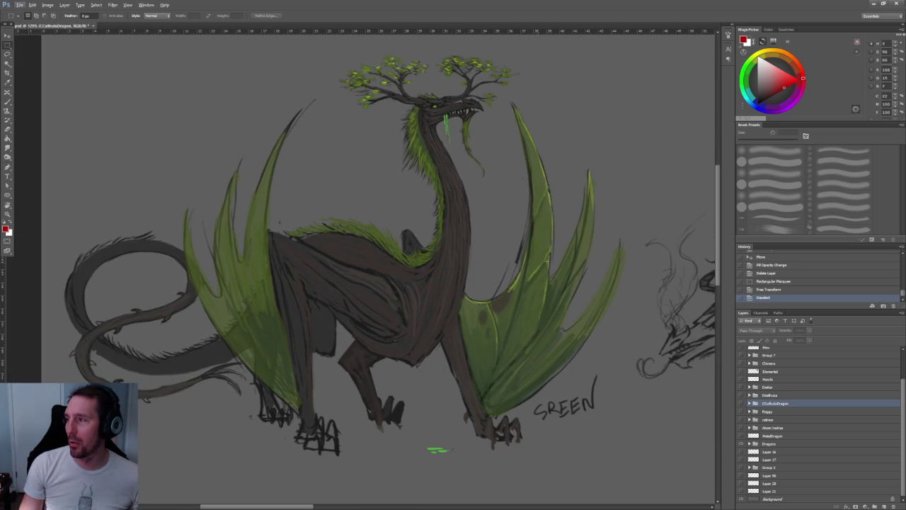
{"action": "scroll", "coordinate": [538, 261], "scroll_direction": "down", "scroll_amount": 1}
{"action": "scroll", "coordinate": [175, 100], "scroll_direction": "up", "scroll_amount": 1}
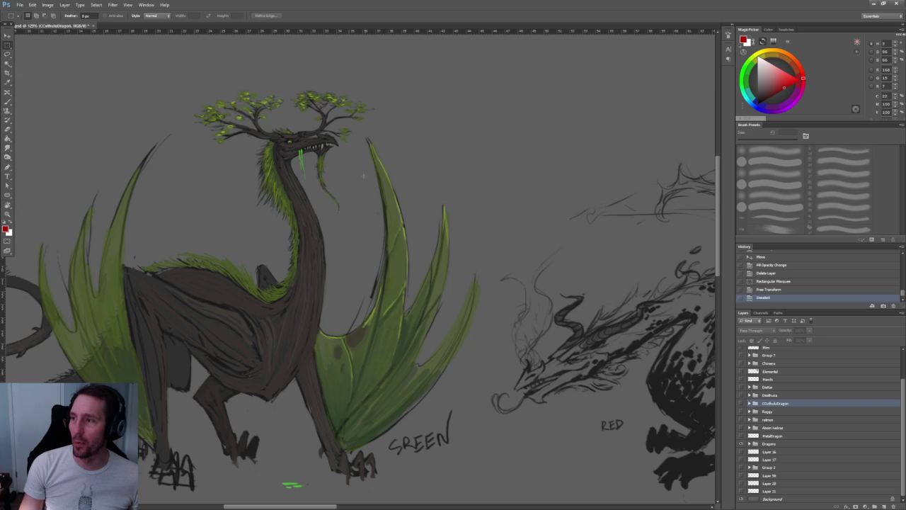
{"action": "scroll", "coordinate": [340, 211], "scroll_direction": "right", "scroll_amount": 5}
{"action": "scroll", "coordinate": [330, 208], "scroll_direction": "right", "scroll_amount": 5}
{"action": "scroll", "coordinate": [322, 204], "scroll_direction": "right", "scroll_amount": 5}
{"action": "scroll", "coordinate": [313, 200], "scroll_direction": "right", "scroll_amount": 5}
{"action": "scroll", "coordinate": [304, 196], "scroll_direction": "right", "scroll_amount": 5}
{"action": "scroll", "coordinate": [229, 239], "scroll_direction": "right", "scroll_amount": 2}
{"action": "scroll", "coordinate": [414, 228], "scroll_direction": "right", "scroll_amount": 3}
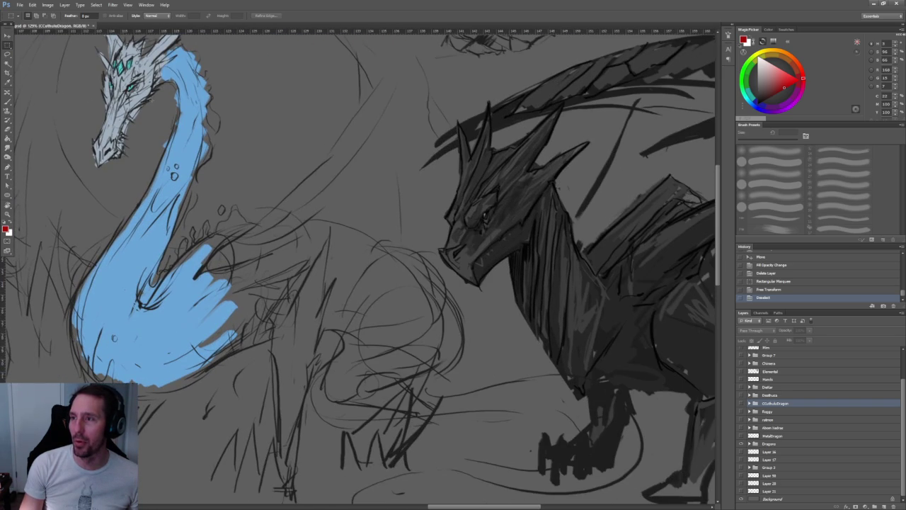
{"action": "scroll", "coordinate": [390, 205], "scroll_direction": "right", "scroll_amount": 5}
{"action": "scroll", "coordinate": [333, 212], "scroll_direction": "right", "scroll_amount": 5}
{"action": "scroll", "coordinate": [283, 222], "scroll_direction": "right", "scroll_amount": 3}
{"action": "scroll", "coordinate": [288, 226], "scroll_direction": "down", "scroll_amount": 1}
{"action": "scroll", "coordinate": [261, 278], "scroll_direction": "left", "scroll_amount": 3}
{"action": "scroll", "coordinate": [262, 278], "scroll_direction": "up", "scroll_amount": 1}
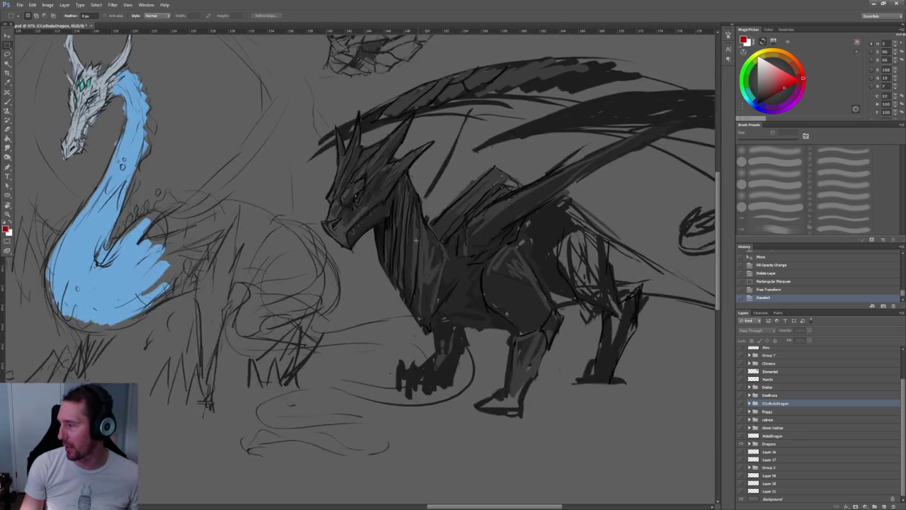
{"action": "scroll", "coordinate": [262, 278], "scroll_direction": "down", "scroll_amount": 2}
{"action": "scroll", "coordinate": [262, 278], "scroll_direction": "up", "scroll_amount": 2}
{"action": "scroll", "coordinate": [262, 278], "scroll_direction": "up", "scroll_amount": 1}
{"action": "scroll", "coordinate": [510, 258], "scroll_direction": "left", "scroll_amount": 5}
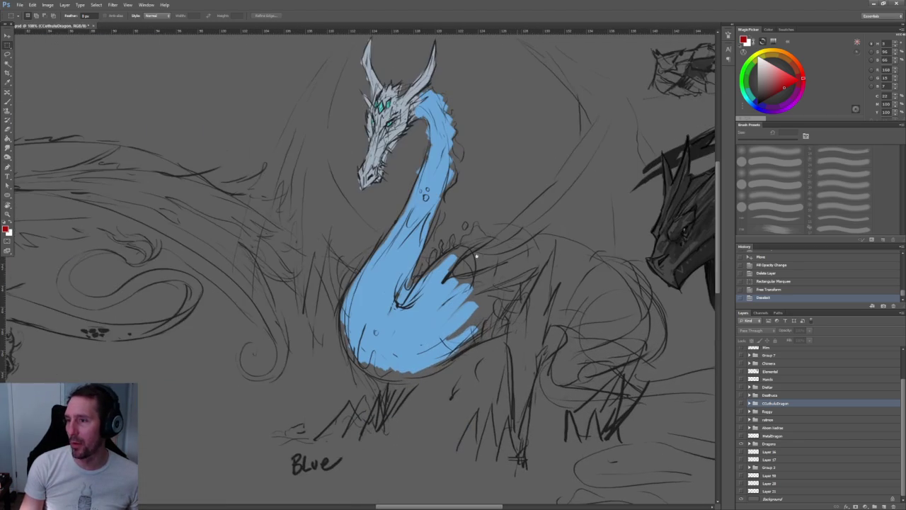
{"action": "scroll", "coordinate": [348, 61], "scroll_direction": "left", "scroll_amount": 4}
{"action": "scroll", "coordinate": [408, 324], "scroll_direction": "left", "scroll_amount": 2}
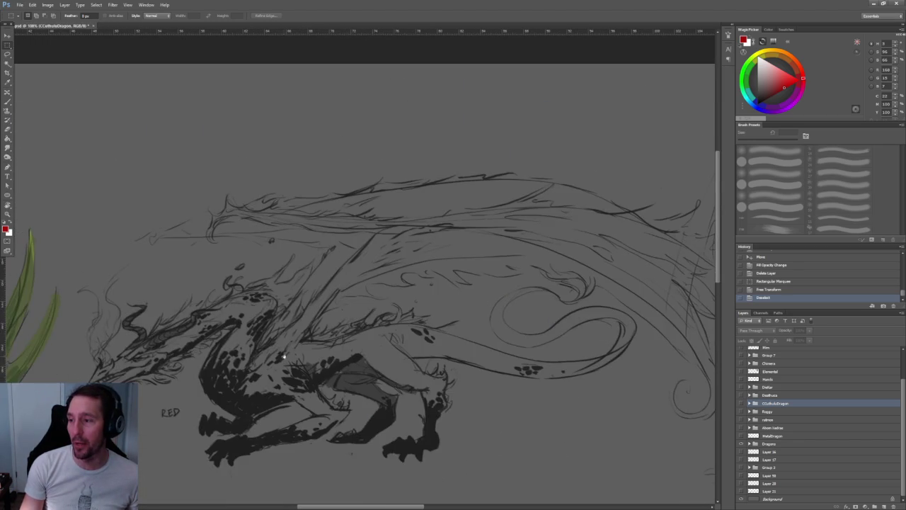
{"action": "scroll", "coordinate": [407, 323], "scroll_direction": "left", "scroll_amount": 2}
{"action": "scroll", "coordinate": [407, 324], "scroll_direction": "left", "scroll_amount": 4}
{"action": "scroll", "coordinate": [384, 259], "scroll_direction": "up", "scroll_amount": 1}
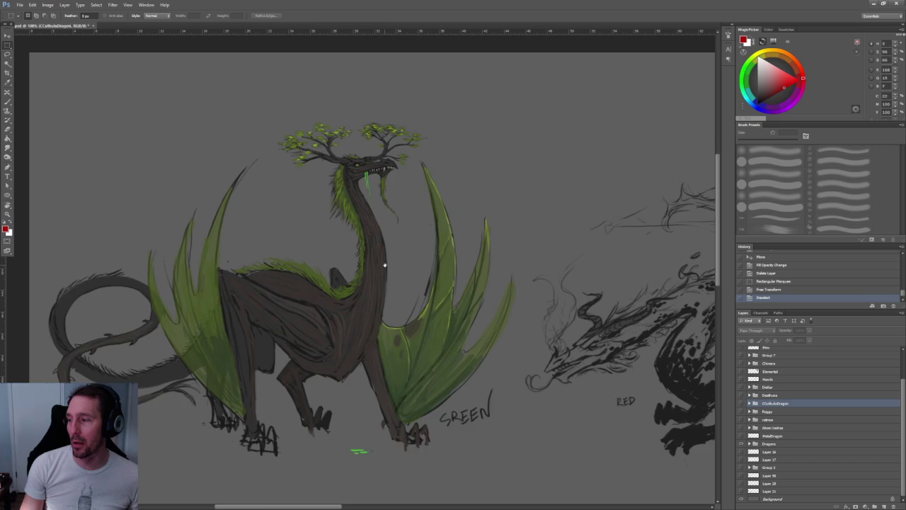
{"action": "scroll", "coordinate": [396, 248], "scroll_direction": "up", "scroll_amount": 2}
{"action": "scroll", "coordinate": [446, 218], "scroll_direction": "up", "scroll_amount": 2}
{"action": "scroll", "coordinate": [447, 218], "scroll_direction": "left", "scroll_amount": 1}
{"action": "scroll", "coordinate": [446, 218], "scroll_direction": "down", "scroll_amount": 1}
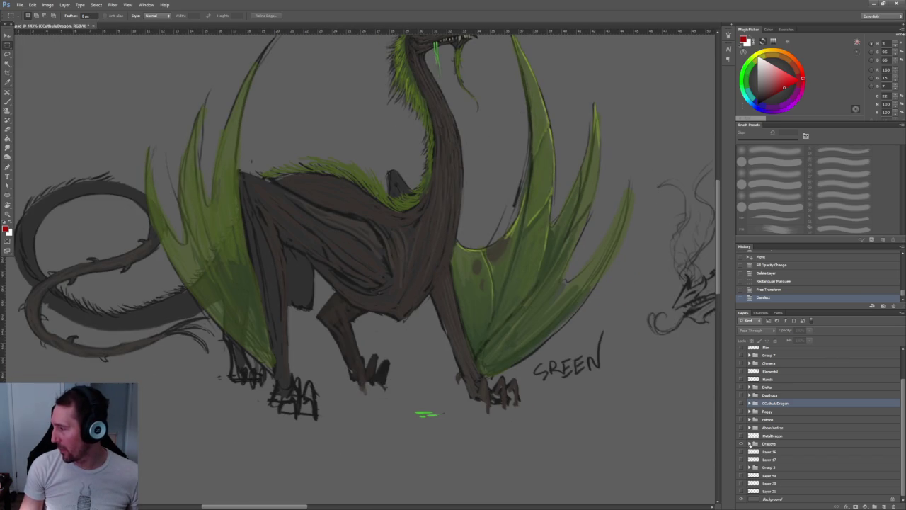
Hide the Dragons group and make several lower layers visible.
{"action": "left_click", "coordinate": [741, 443]}
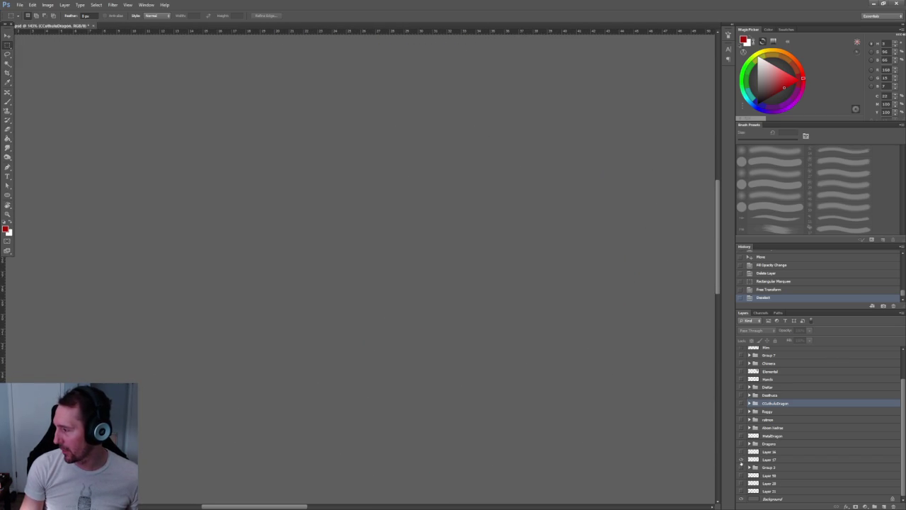
{"action": "scroll", "coordinate": [643, 425], "scroll_direction": "down", "scroll_amount": 3}
{"action": "scroll", "coordinate": [443, 216], "scroll_direction": "down", "scroll_amount": 2}
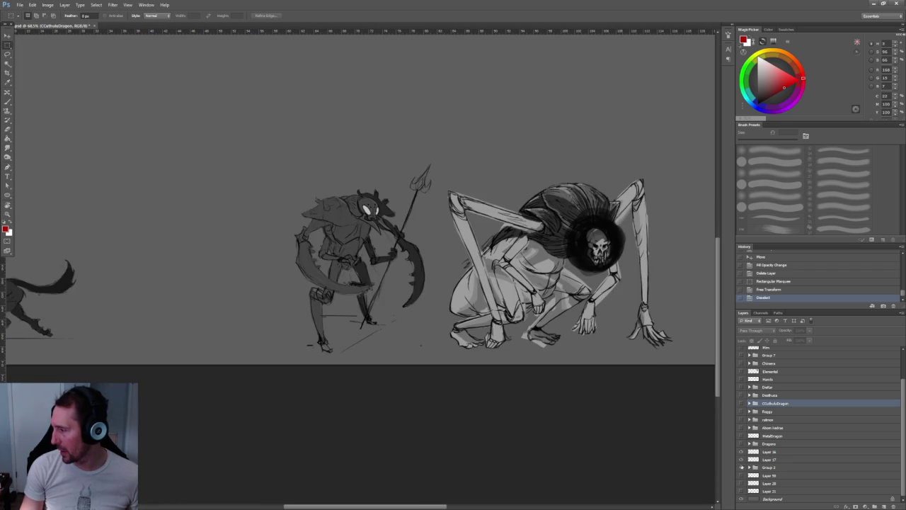
{"action": "left_click_drag", "start_coordinate": [740, 477], "coordinate": [743, 499]}
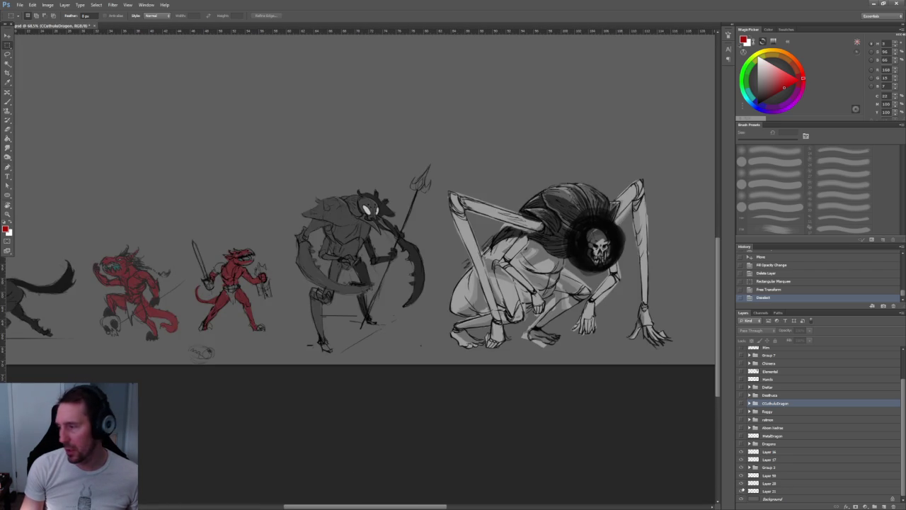
{"action": "scroll", "coordinate": [414, 300], "scroll_direction": "up", "scroll_amount": 3}
{"action": "scroll", "coordinate": [415, 300], "scroll_direction": "down", "scroll_amount": 3}
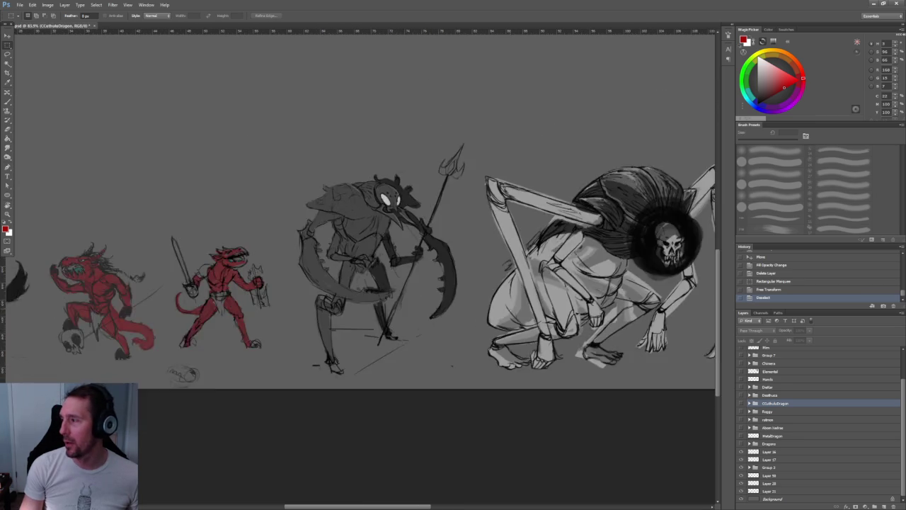
{"action": "scroll", "coordinate": [647, 303], "scroll_direction": "down", "scroll_amount": 2}
Zoom in on the wolf and pan across to the red creatures.
{"action": "scroll", "coordinate": [646, 303], "scroll_direction": "left", "scroll_amount": 5}
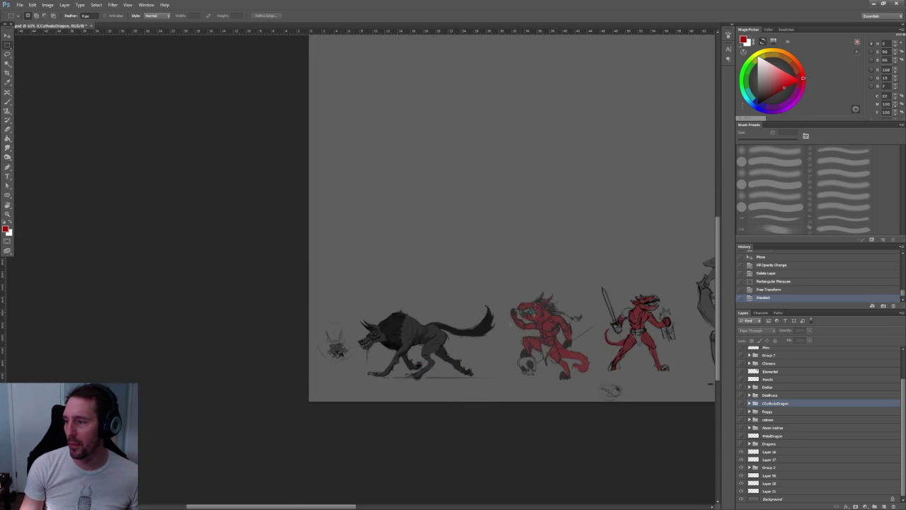
{"action": "scroll", "coordinate": [419, 252], "scroll_direction": "up", "scroll_amount": 3}
{"action": "scroll", "coordinate": [419, 252], "scroll_direction": "up", "scroll_amount": 1}
{"action": "scroll", "coordinate": [419, 252], "scroll_direction": "down", "scroll_amount": 2}
{"action": "scroll", "coordinate": [419, 253], "scroll_direction": "down", "scroll_amount": 1}
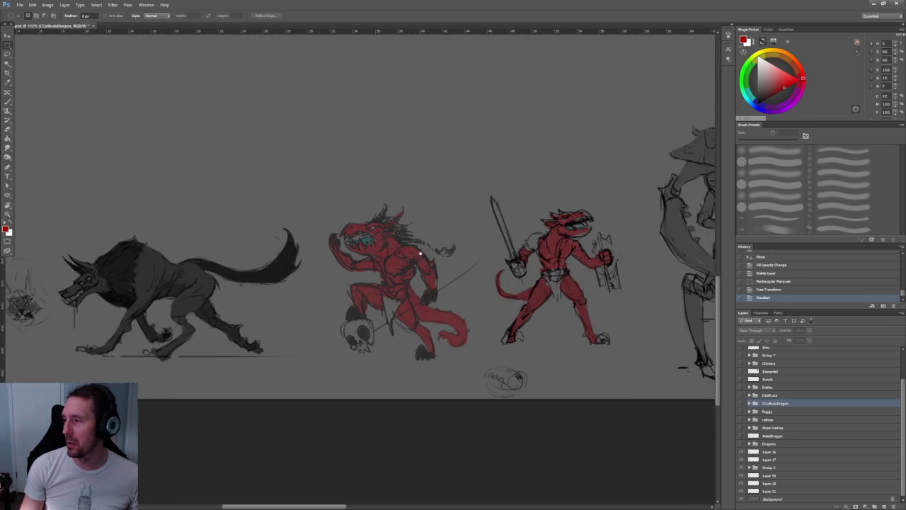
{"action": "scroll", "coordinate": [168, 265], "scroll_direction": "up", "scroll_amount": 1}
{"action": "scroll", "coordinate": [249, 294], "scroll_direction": "up", "scroll_amount": 1}
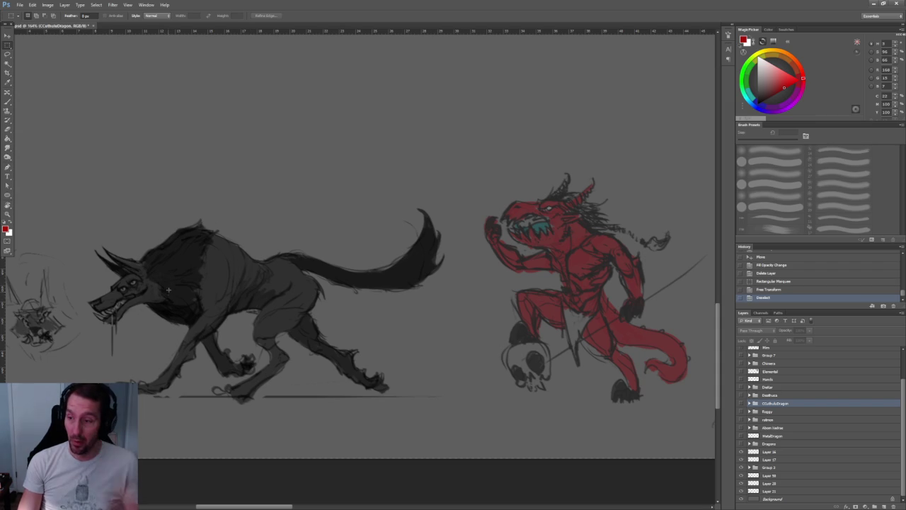
{"action": "scroll", "coordinate": [103, 290], "scroll_direction": "up", "scroll_amount": 1}
{"action": "scroll", "coordinate": [254, 295], "scroll_direction": "up", "scroll_amount": 1}
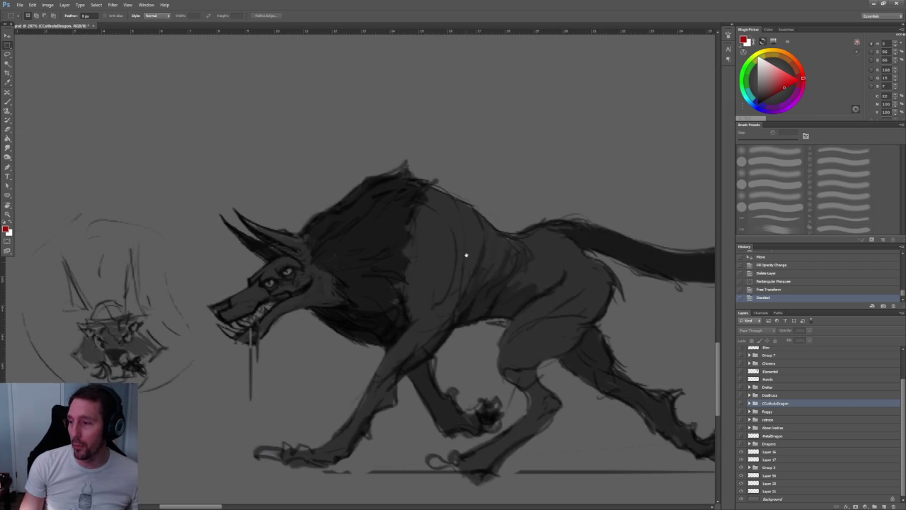
{"action": "scroll", "coordinate": [465, 253], "scroll_direction": "right", "scroll_amount": 3}
{"action": "scroll", "coordinate": [384, 273], "scroll_direction": "right", "scroll_amount": 4}
{"action": "scroll", "coordinate": [287, 299], "scroll_direction": "right", "scroll_amount": 4}
{"action": "scroll", "coordinate": [394, 309], "scroll_direction": "right", "scroll_amount": 4}
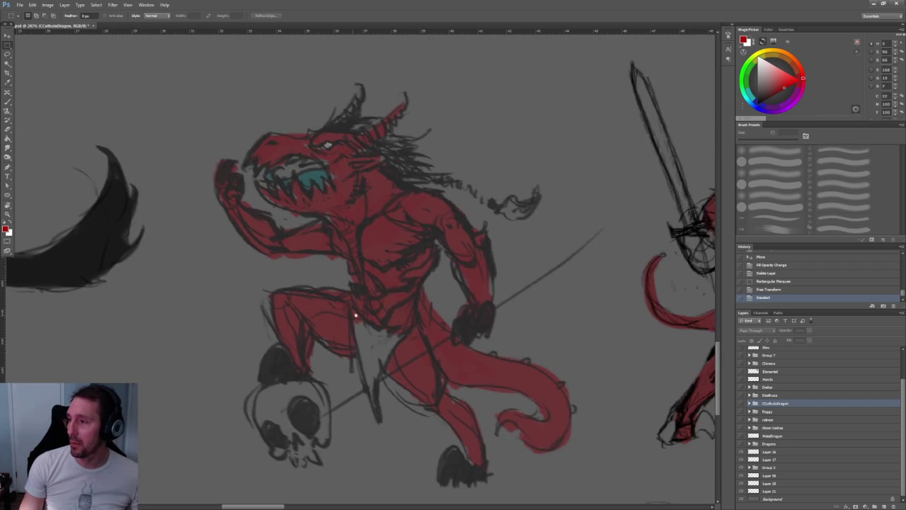
{"action": "scroll", "coordinate": [349, 316], "scroll_direction": "right", "scroll_amount": 3}
{"action": "scroll", "coordinate": [262, 323], "scroll_direction": "right", "scroll_amount": 2}
Pan right past the reaper to the skull-faced spider creature.
{"action": "scroll", "coordinate": [269, 323], "scroll_direction": "left", "scroll_amount": 2}
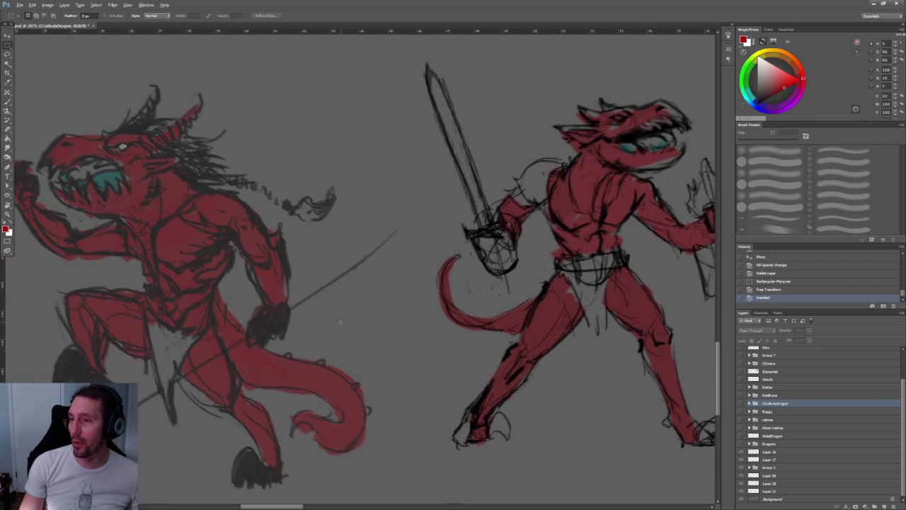
{"action": "scroll", "coordinate": [340, 322], "scroll_direction": "down", "scroll_amount": 1}
{"action": "scroll", "coordinate": [327, 297], "scroll_direction": "right", "scroll_amount": 2}
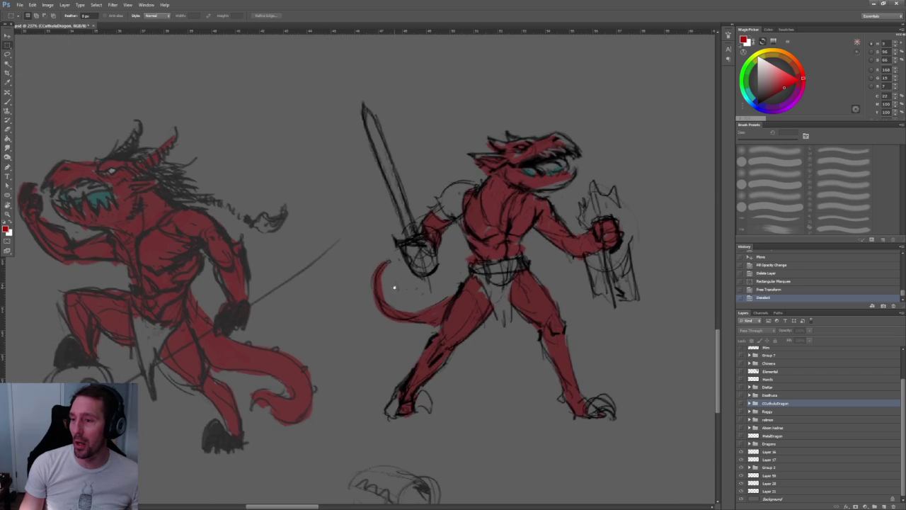
{"action": "scroll", "coordinate": [394, 287], "scroll_direction": "right", "scroll_amount": 3}
{"action": "scroll", "coordinate": [394, 287], "scroll_direction": "right", "scroll_amount": 3}
{"action": "scroll", "coordinate": [319, 297], "scroll_direction": "down", "scroll_amount": 2}
{"action": "scroll", "coordinate": [217, 312], "scroll_direction": "up", "scroll_amount": 2}
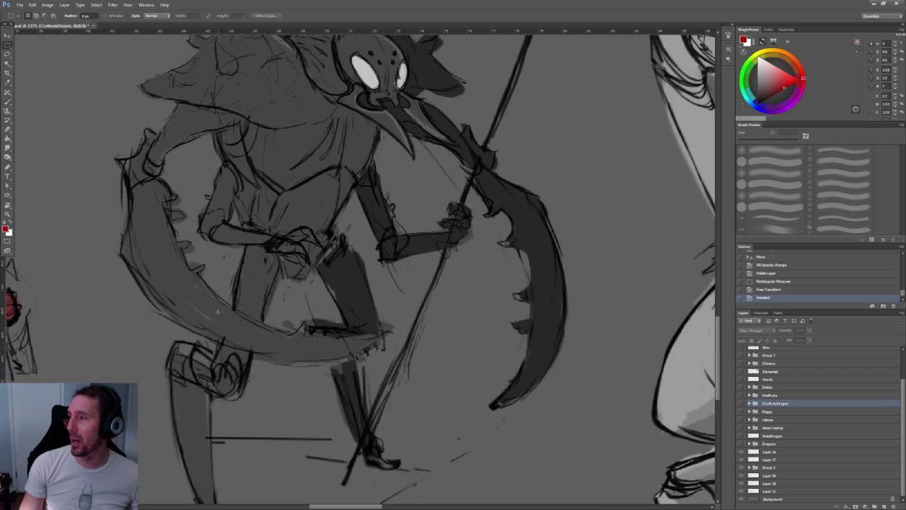
{"action": "scroll", "coordinate": [217, 311], "scroll_direction": "down", "scroll_amount": 2}
{"action": "scroll", "coordinate": [308, 286], "scroll_direction": "right", "scroll_amount": 1}
{"action": "scroll", "coordinate": [308, 286], "scroll_direction": "right", "scroll_amount": 1}
{"action": "scroll", "coordinate": [360, 294], "scroll_direction": "down", "scroll_amount": 1}
{"action": "scroll", "coordinate": [288, 286], "scroll_direction": "right", "scroll_amount": 4}
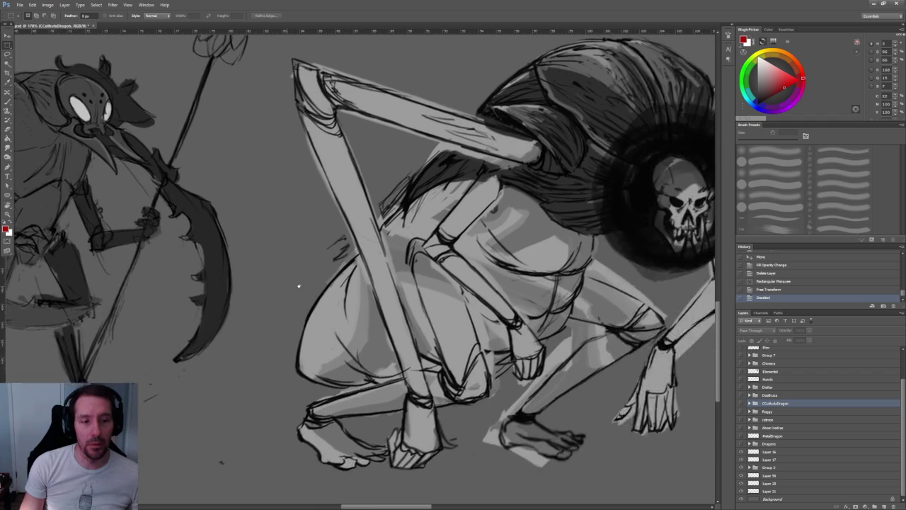
{"action": "scroll", "coordinate": [288, 286], "scroll_direction": "right", "scroll_amount": 3}
{"action": "scroll", "coordinate": [267, 284], "scroll_direction": "right", "scroll_amount": 2}
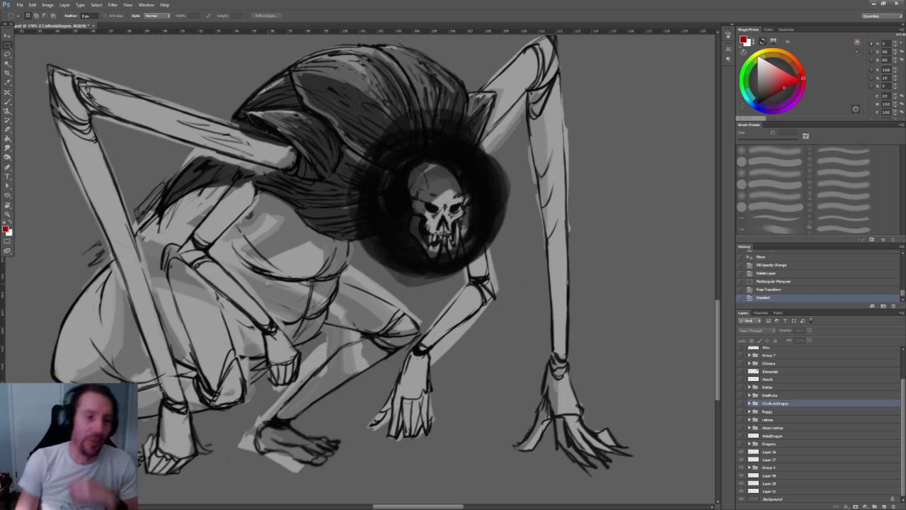
Zoom out and hide the grey character sketches and the handwritten notes layer.
{"action": "scroll", "coordinate": [332, 174], "scroll_direction": "down", "scroll_amount": 2}
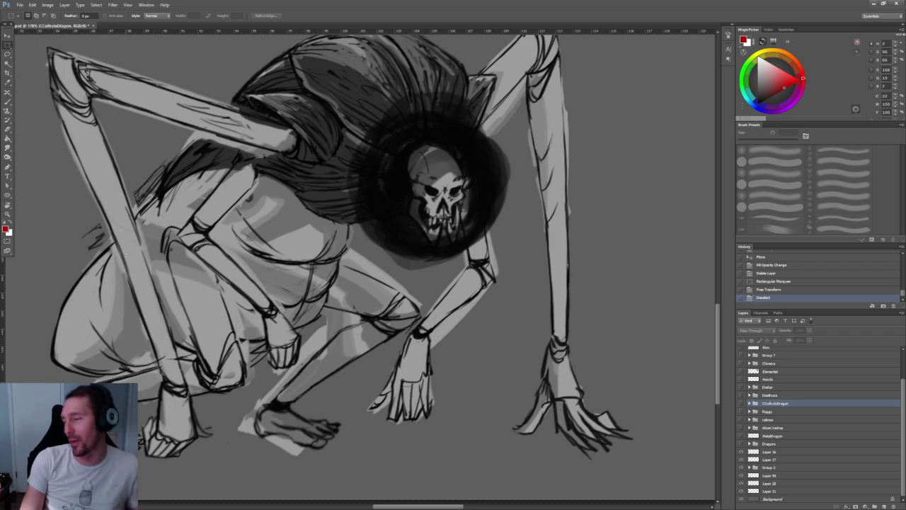
{"action": "scroll", "coordinate": [332, 174], "scroll_direction": "down", "scroll_amount": 3}
{"action": "scroll", "coordinate": [333, 180], "scroll_direction": "down", "scroll_amount": 3}
{"action": "scroll", "coordinate": [334, 191], "scroll_direction": "down", "scroll_amount": 3}
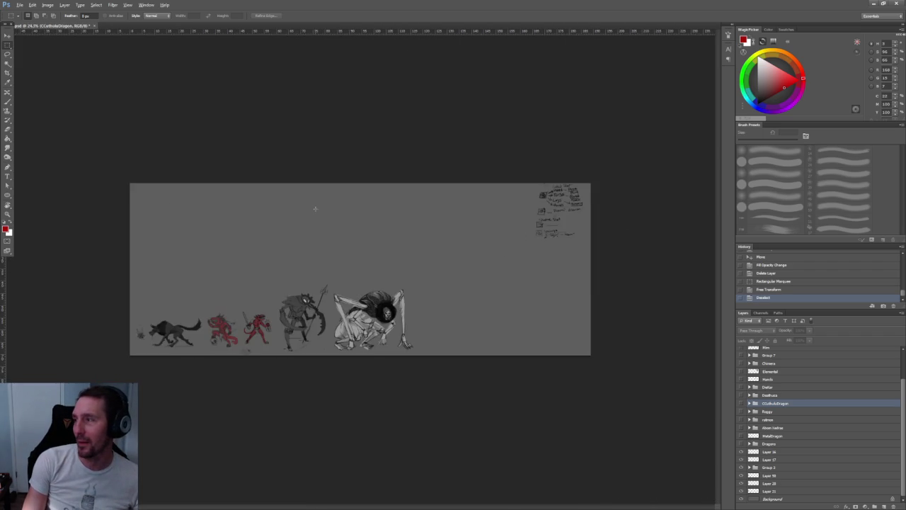
{"action": "scroll", "coordinate": [337, 205], "scroll_direction": "up", "scroll_amount": 2}
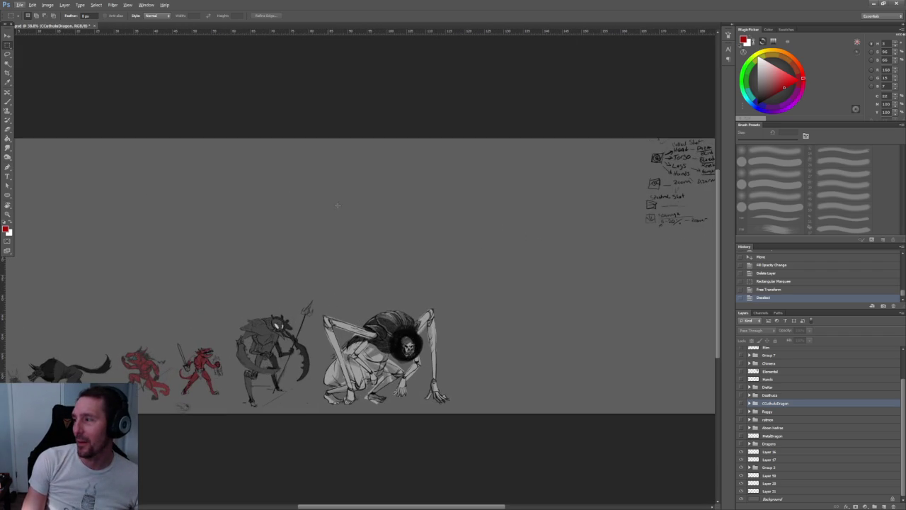
{"action": "left_click", "coordinate": [741, 467]}
{"action": "left_click", "coordinate": [741, 459]}
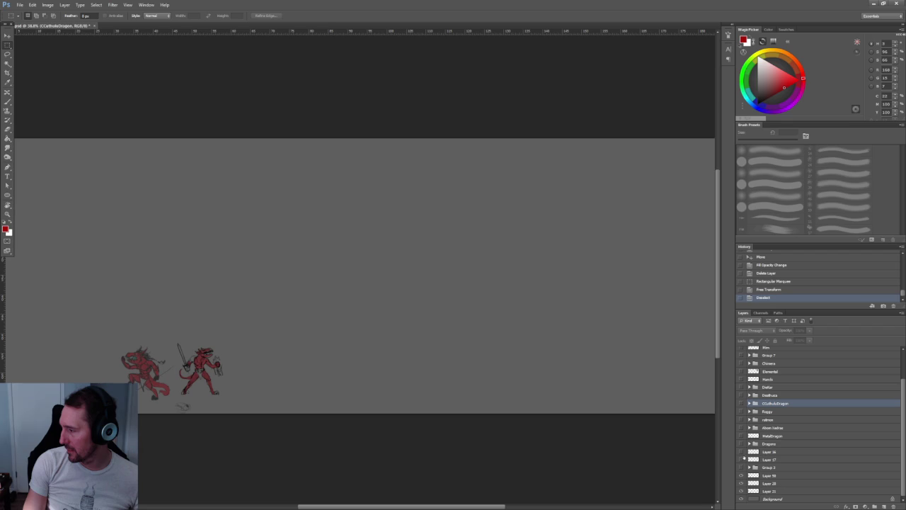
Move Layers 16 and 17 above Background, hide them, and reveal Group 3 and Dragons.
{"action": "left_click", "coordinate": [774, 451]}
{"action": "left_click", "coordinate": [786, 459], "text": "shift"}
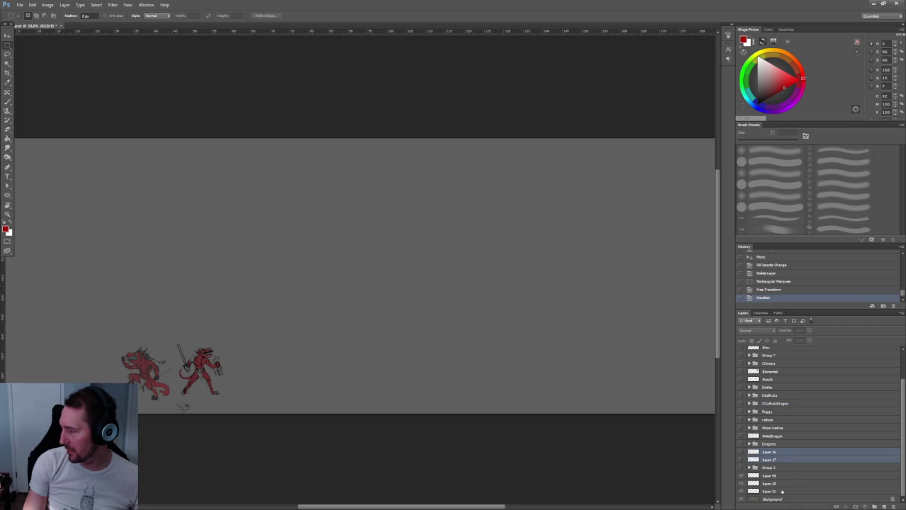
{"action": "left_click_drag", "start_coordinate": [780, 460], "coordinate": [775, 494]}
{"action": "left_click", "coordinate": [741, 483]}
{"action": "left_click", "coordinate": [741, 491]}
{"action": "left_click", "coordinate": [741, 482]}
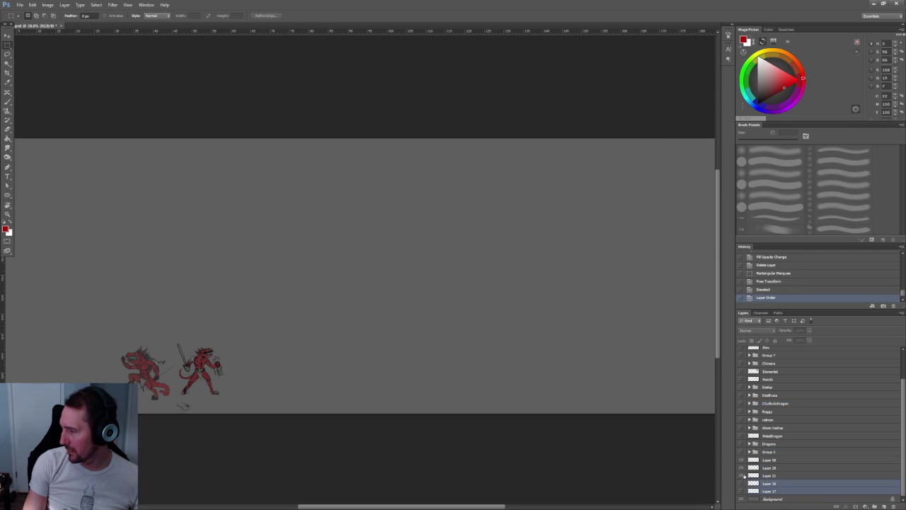
{"action": "left_click_drag", "start_coordinate": [742, 451], "coordinate": [747, 395]}
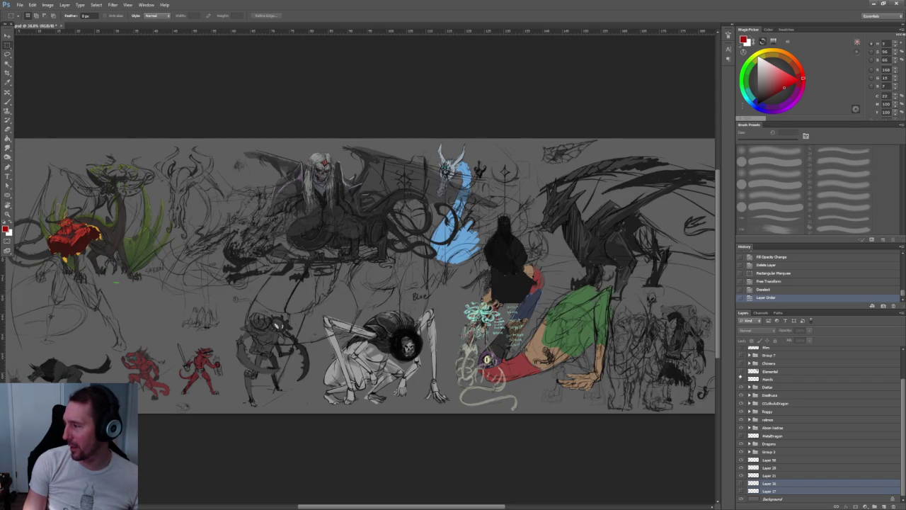
Show the Hands layer, another hidden sketch layer and the winged creature in Group 7.
{"action": "left_click", "coordinate": [741, 379]}
{"action": "left_click", "coordinate": [741, 371]}
{"action": "scroll", "coordinate": [741, 362], "scroll_direction": "up", "scroll_amount": 2}
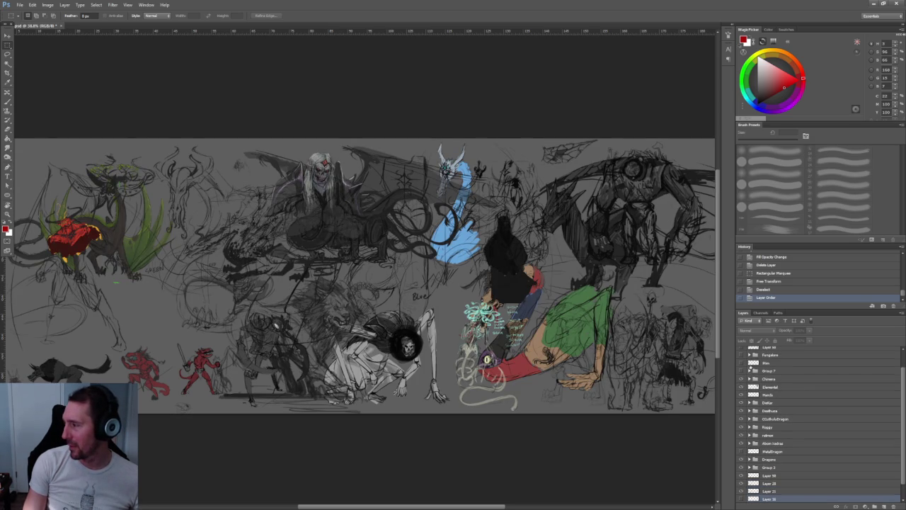
{"action": "left_click", "coordinate": [742, 379]}
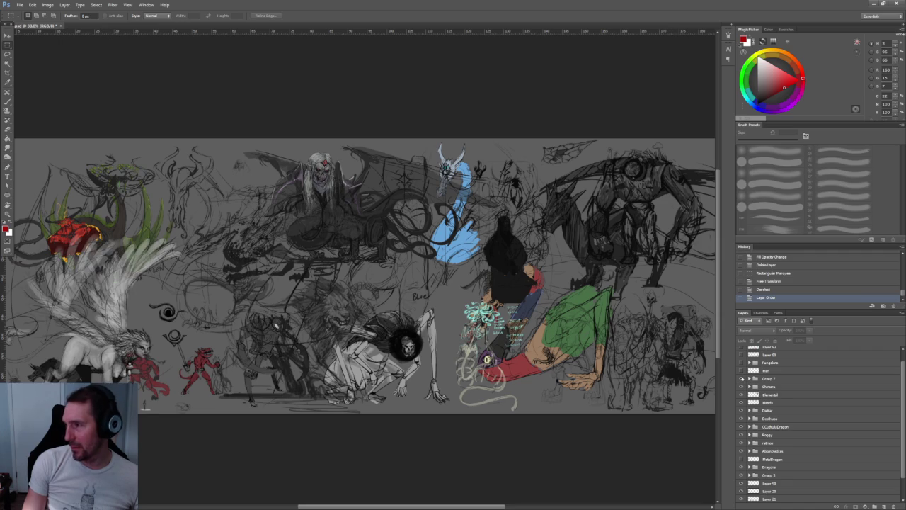
{"action": "scroll", "coordinate": [740, 382], "scroll_direction": "up", "scroll_amount": 1}
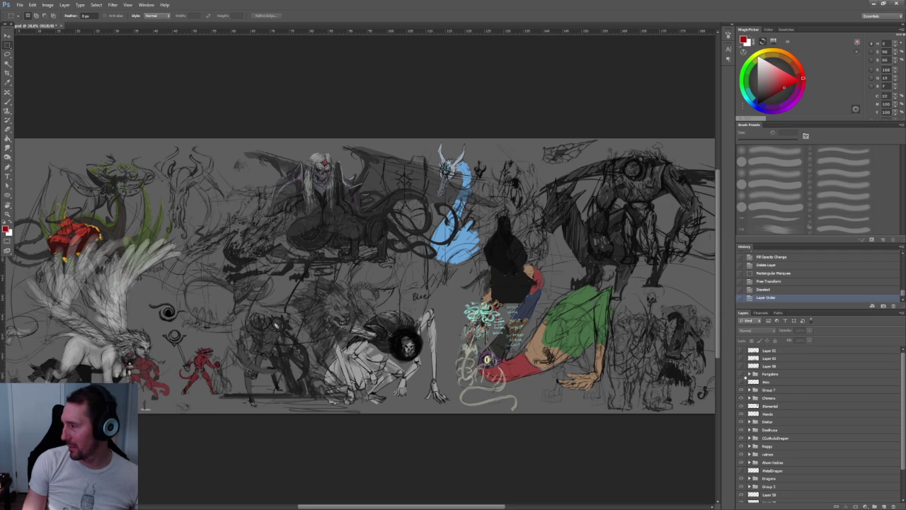
Show the mushroom creature, the dark figure, Layer 83's red-orange creature and Layer 82's line-art.
{"action": "left_click", "coordinate": [742, 374]}
{"action": "left_click", "coordinate": [742, 365]}
{"action": "left_click", "coordinate": [741, 358]}
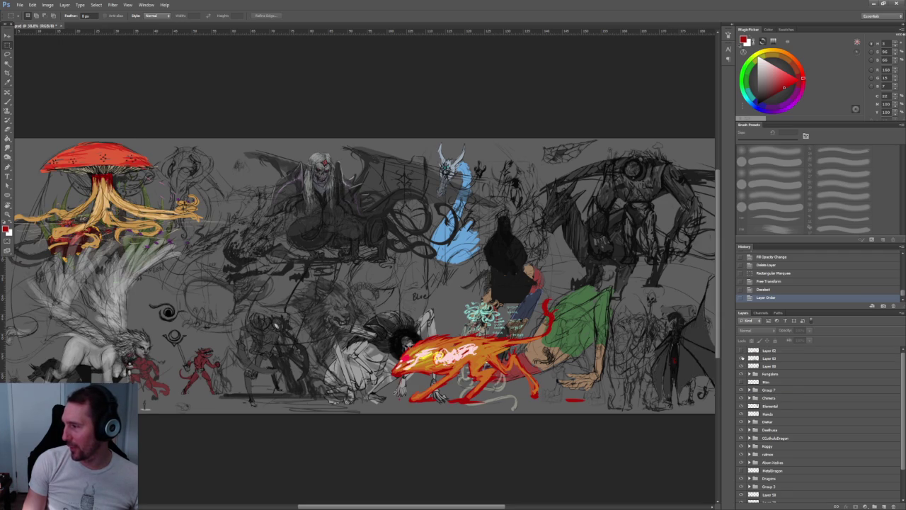
{"action": "left_click", "coordinate": [741, 350]}
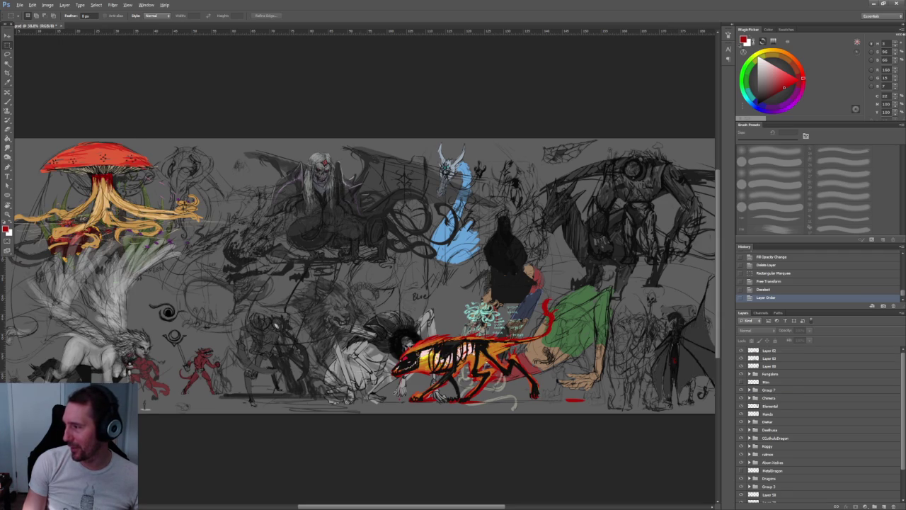
{"action": "scroll", "coordinate": [352, 293], "scroll_direction": "down", "scroll_amount": 1}
{"action": "scroll", "coordinate": [353, 293], "scroll_direction": "up", "scroll_amount": 2}
{"action": "scroll", "coordinate": [353, 293], "scroll_direction": "up", "scroll_amount": 1}
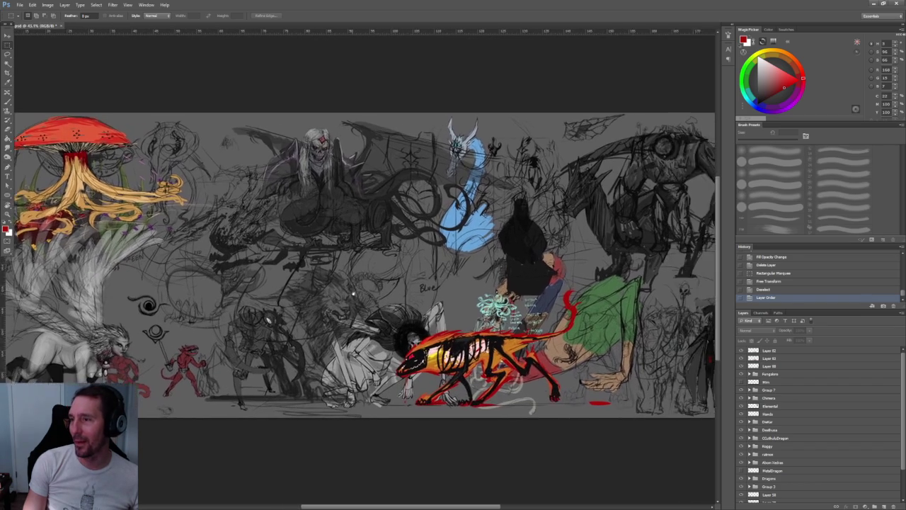
{"action": "scroll", "coordinate": [352, 293], "scroll_direction": "right", "scroll_amount": 3}
{"action": "scroll", "coordinate": [363, 302], "scroll_direction": "left", "scroll_amount": 3}
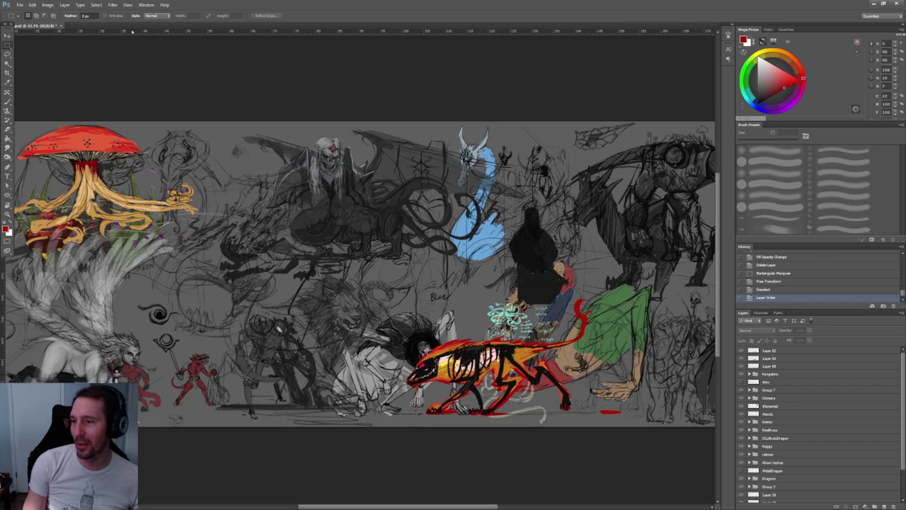
{"action": "left_click", "coordinate": [20, 5]}
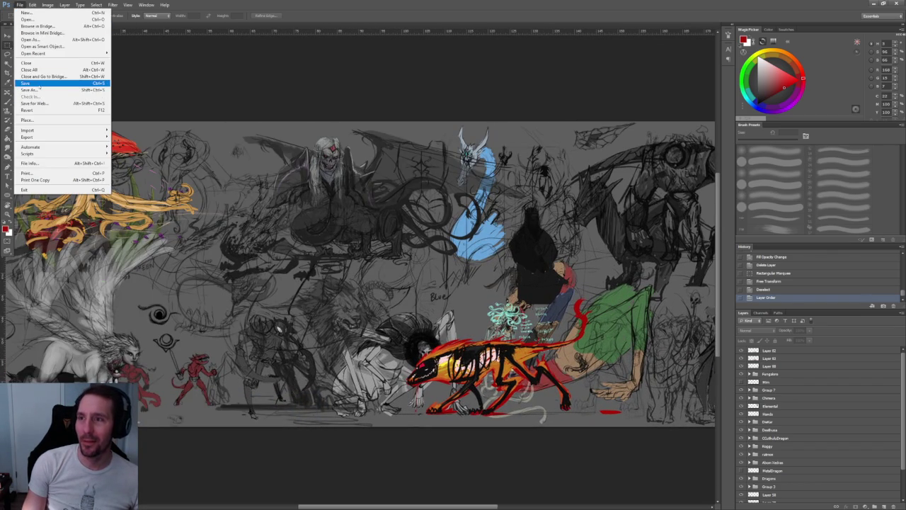
Save the PSD with File > Save.
{"action": "left_click", "coordinate": [39, 84]}
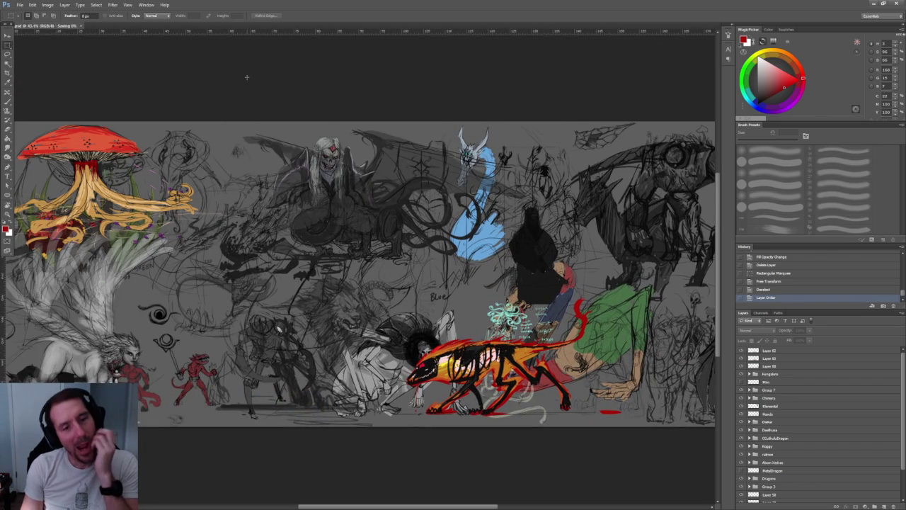